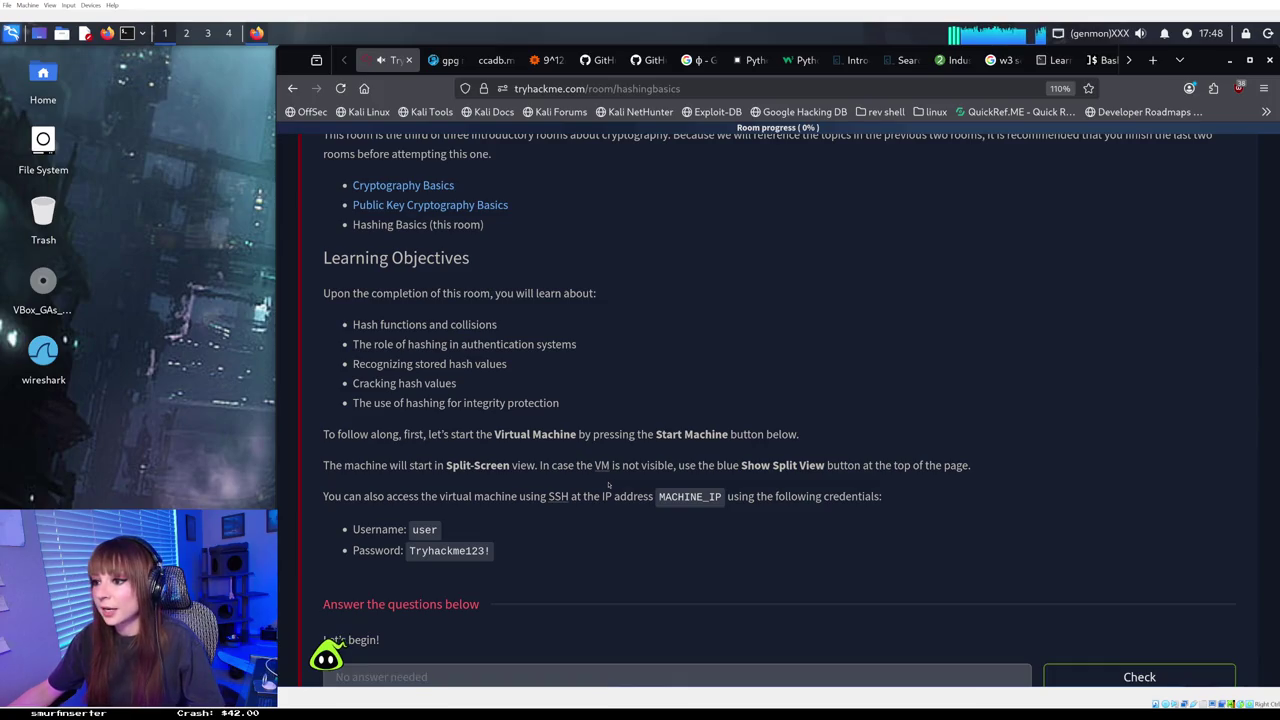
Reload the Hashing Basics room so Task 1 Introduction shows again at 0% progress
{"action": "scroll", "coordinate": [608, 485], "scroll_direction": "down", "scroll_amount": 1}
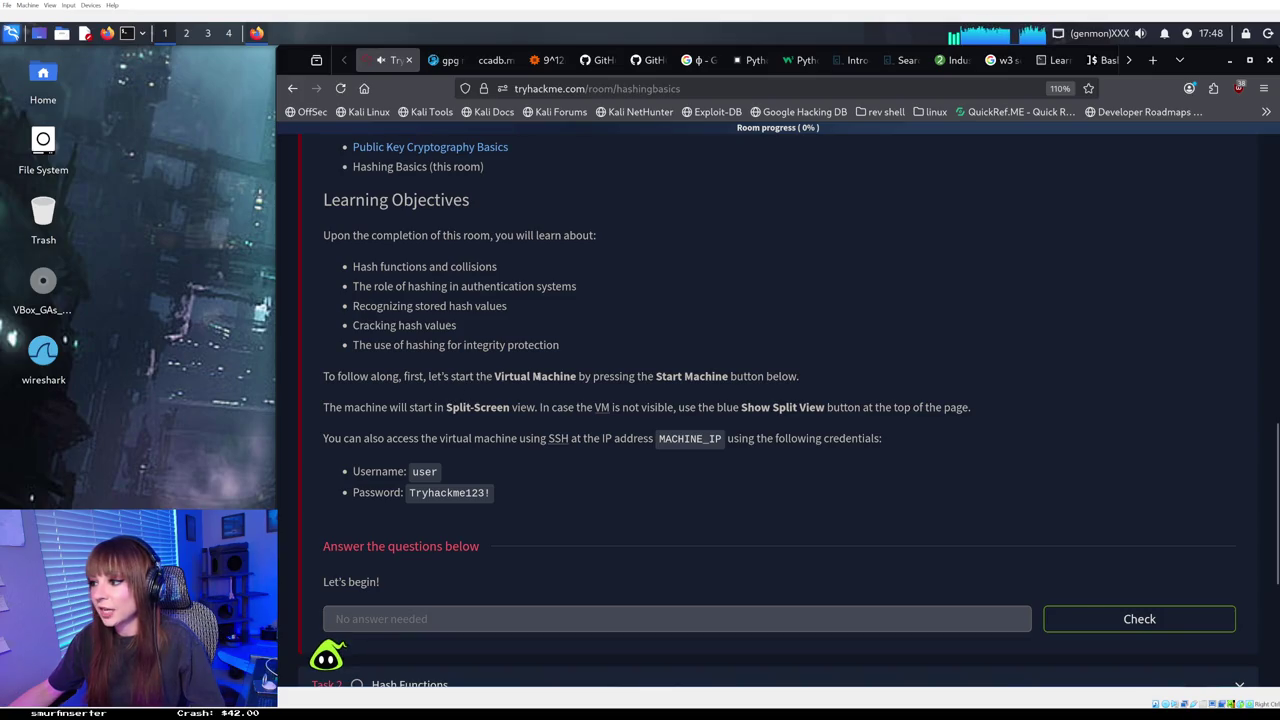
{"action": "scroll", "coordinate": [567, 416], "scroll_direction": "down", "scroll_amount": 1}
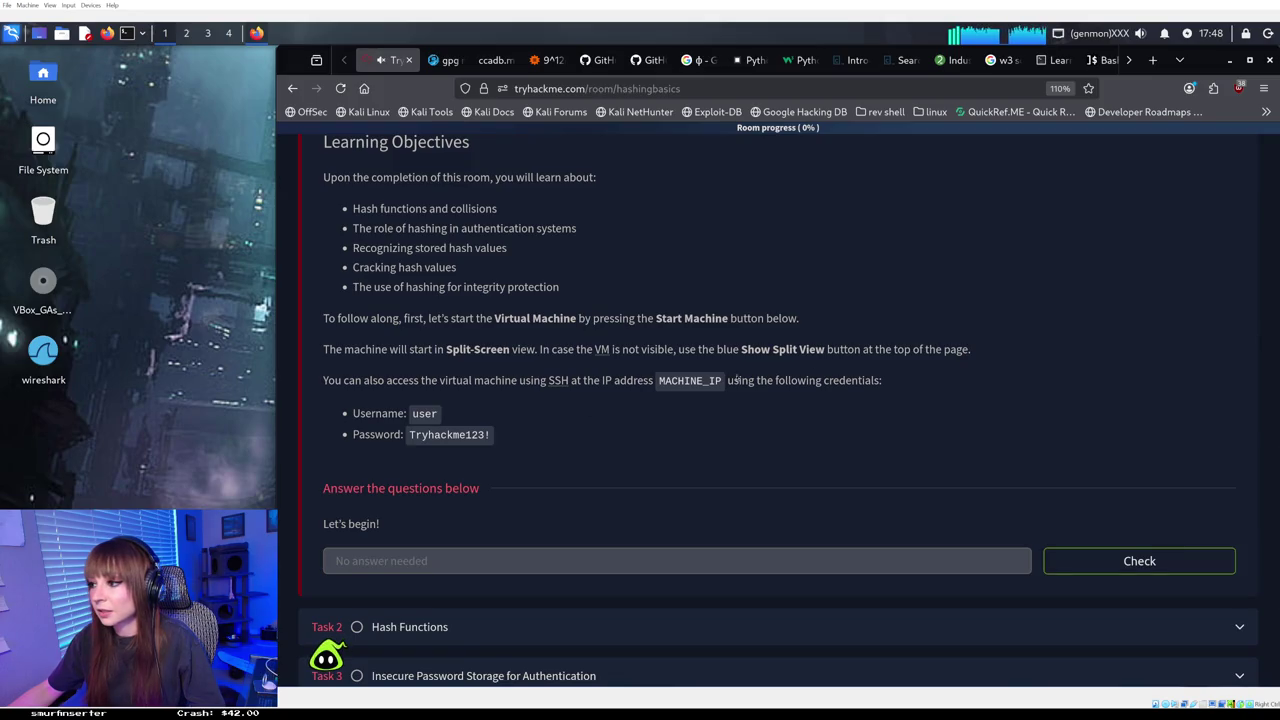
{"action": "scroll", "coordinate": [1145, 363], "scroll_direction": "up", "scroll_amount": 9}
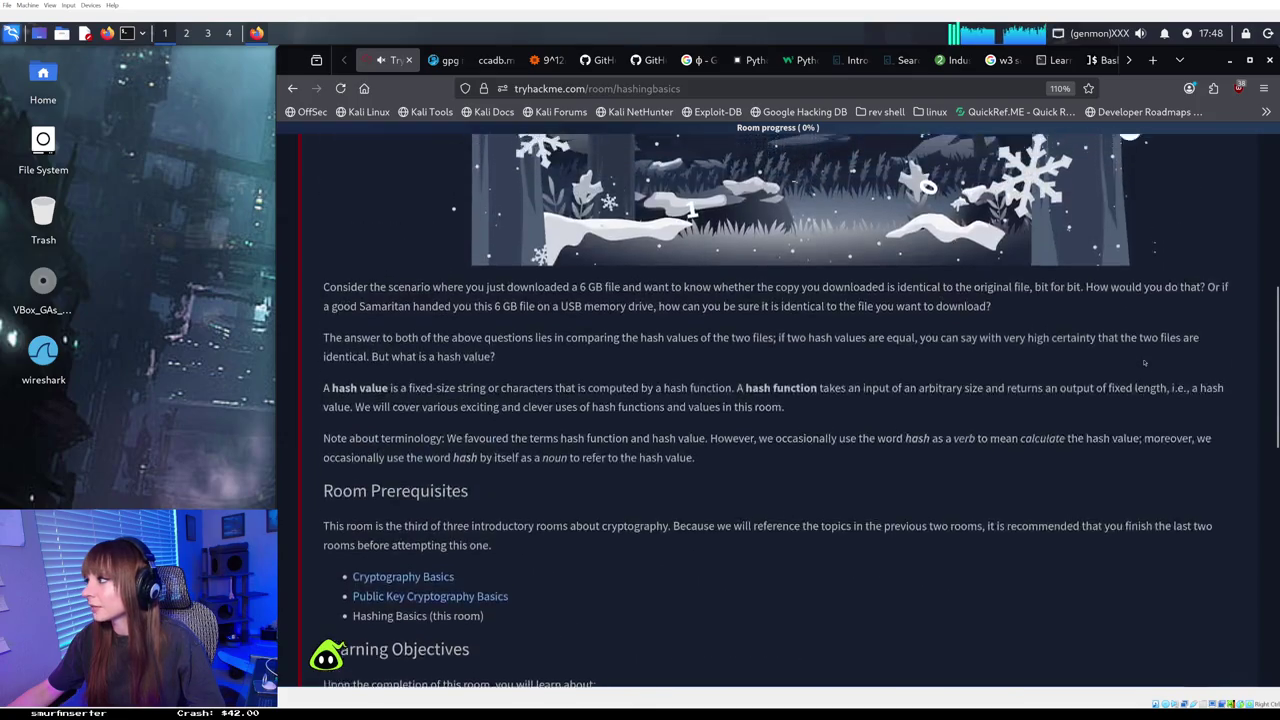
{"action": "scroll", "coordinate": [1145, 363], "scroll_direction": "up", "scroll_amount": 5}
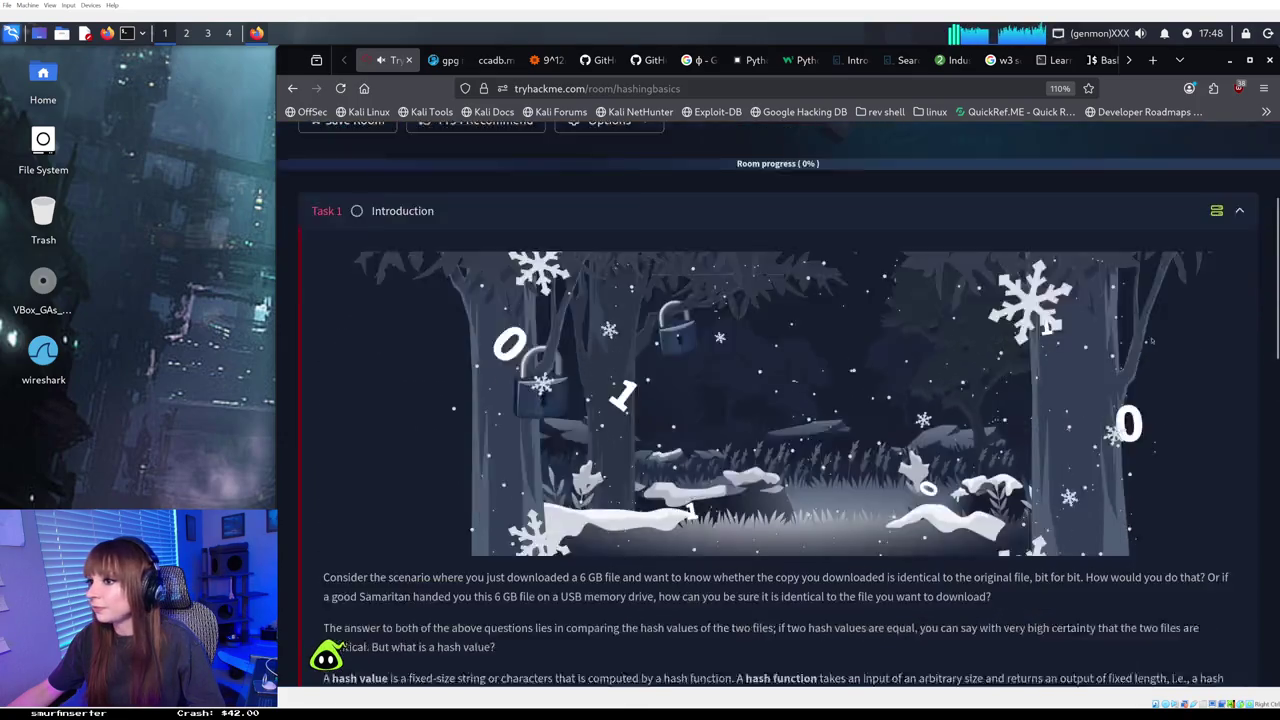
{"action": "scroll", "coordinate": [1151, 341], "scroll_direction": "down", "scroll_amount": 14}
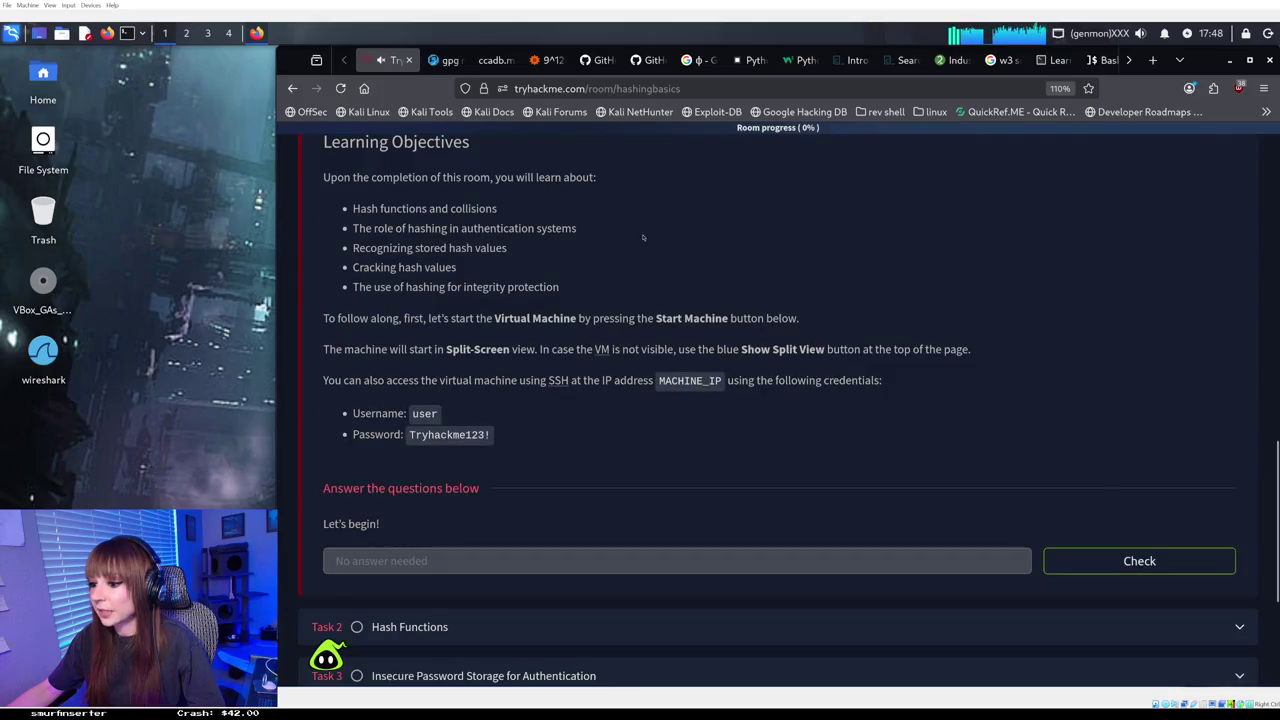
{"action": "left_click", "coordinate": [341, 88]}
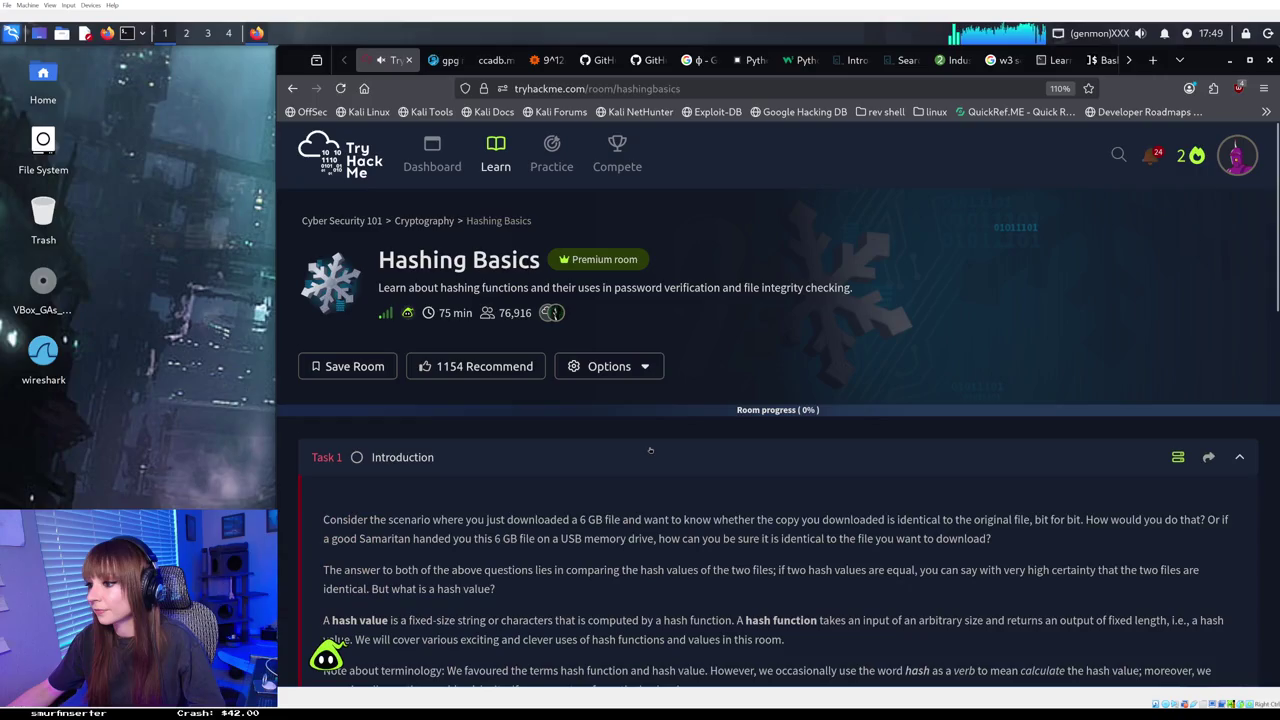
{"action": "scroll", "coordinate": [648, 449], "scroll_direction": "down", "scroll_amount": 3}
{"action": "scroll", "coordinate": [648, 449], "scroll_direction": "down", "scroll_amount": 10}
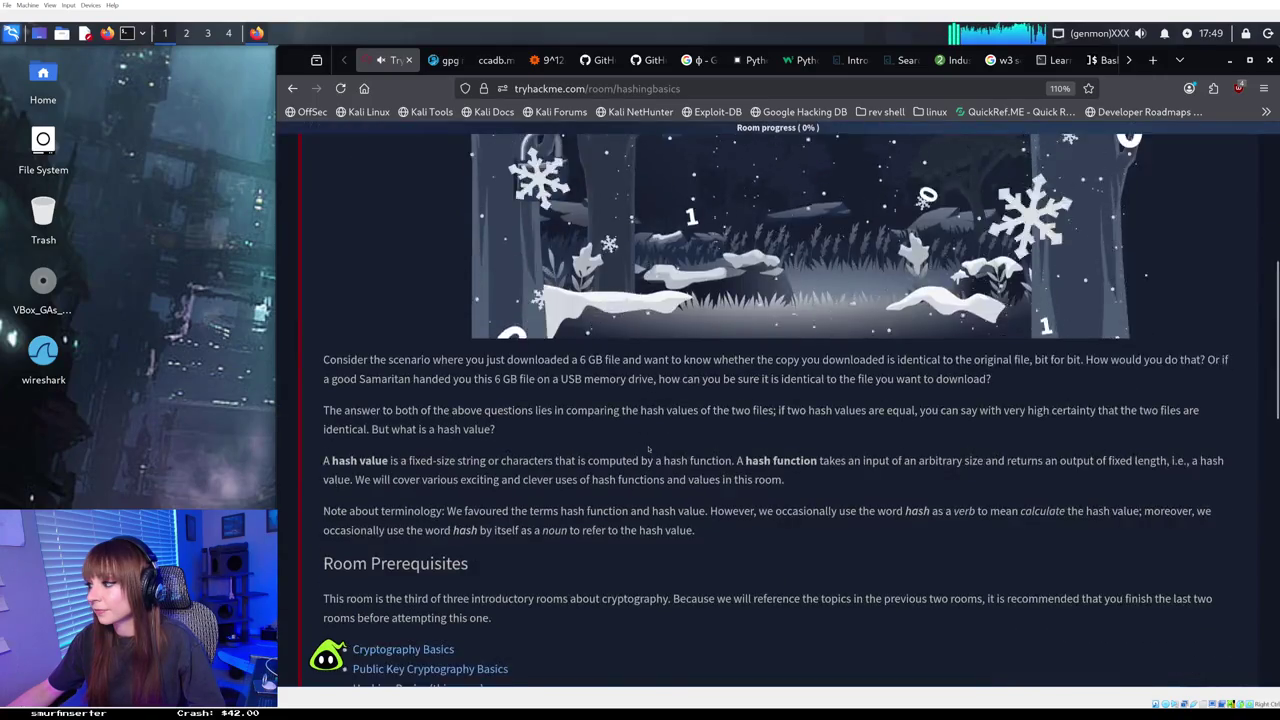
Start the room's machine and move a new terminal into the Downloads folder
{"action": "left_click", "coordinate": [390, 474]}
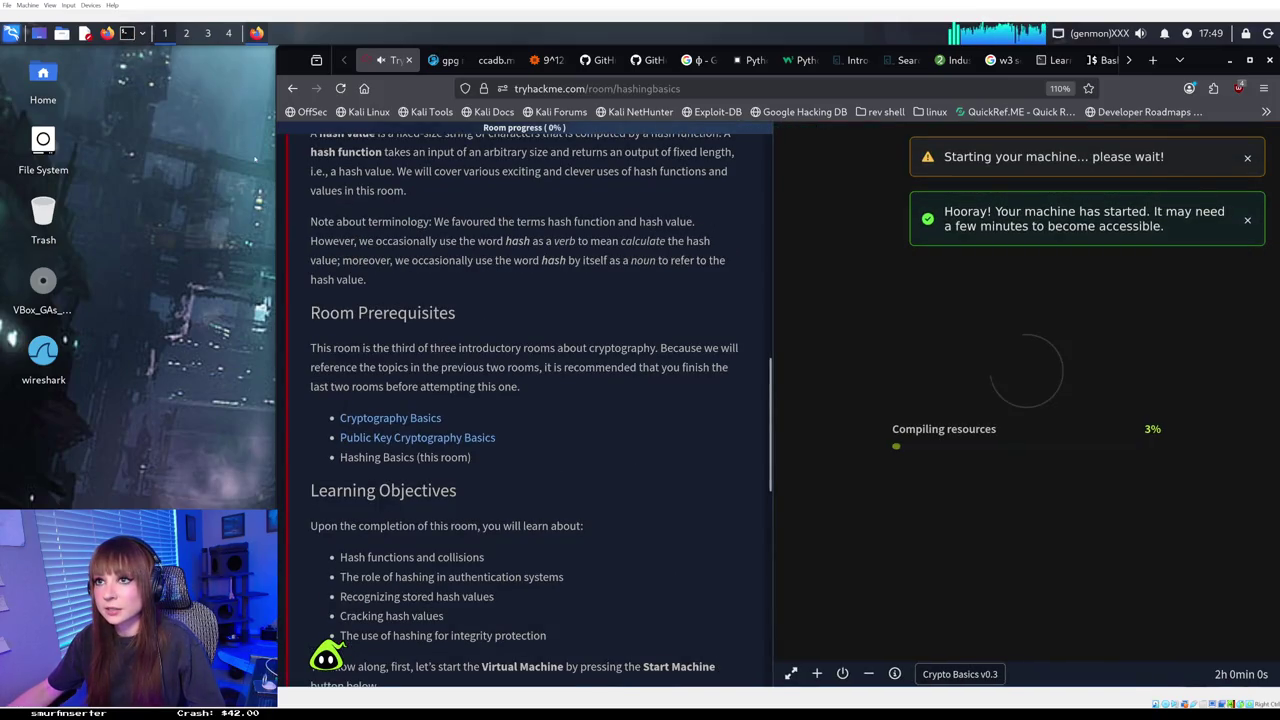
{"action": "key", "text": "ctrl+alt+t"}
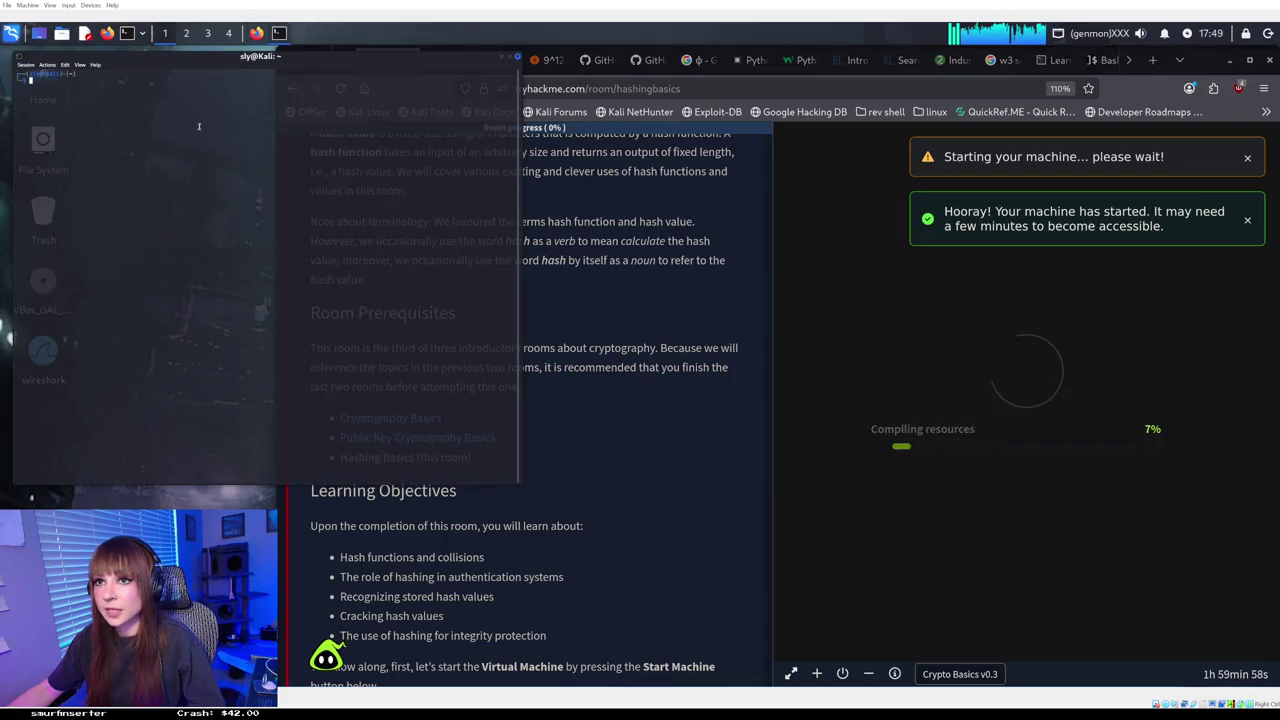
{"action": "type", "text": "cd Downloads"}
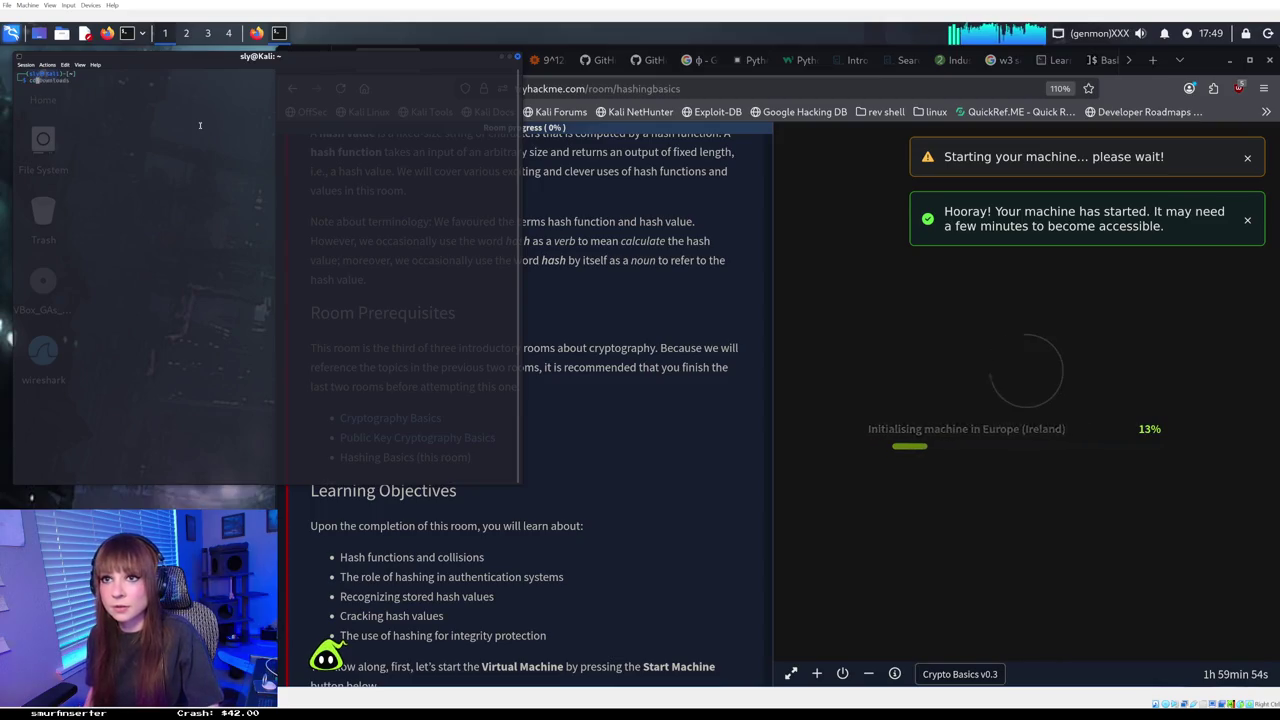
{"action": "key", "text": "Return"}
Connect to the TryHackMe VPN with sudo openvpn, then open a second, enlarged terminal tab
{"action": "type", "text": "sudo apt upgrade --fix-missing"}
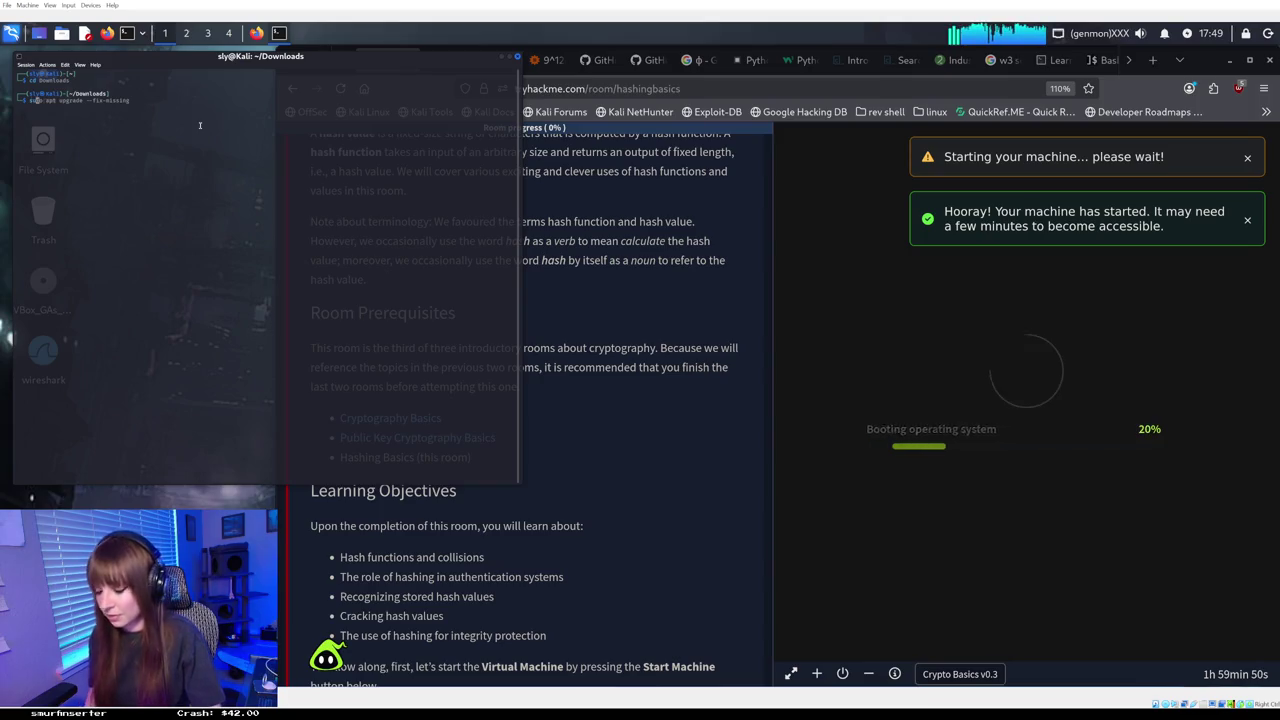
{"action": "key", "text": "Up"}
{"action": "key", "text": "Up"}
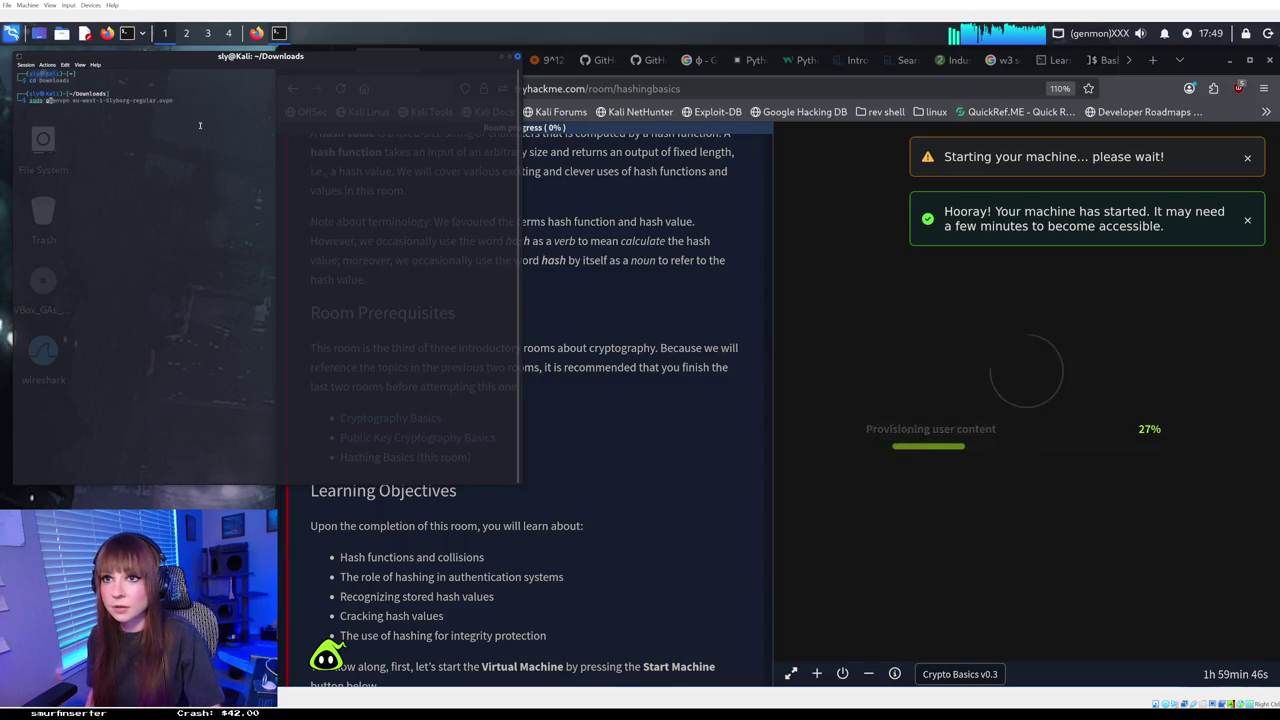
{"action": "key", "text": "Return"}
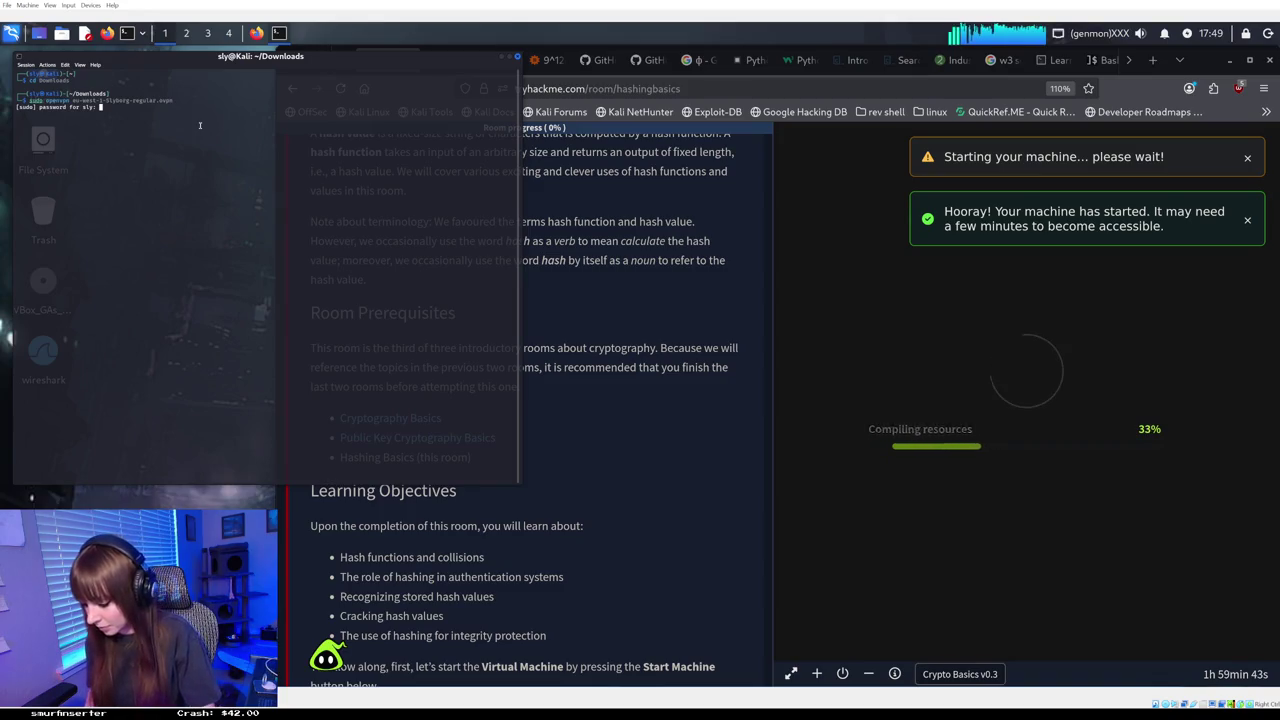
{"action": "key", "text": "Return"}
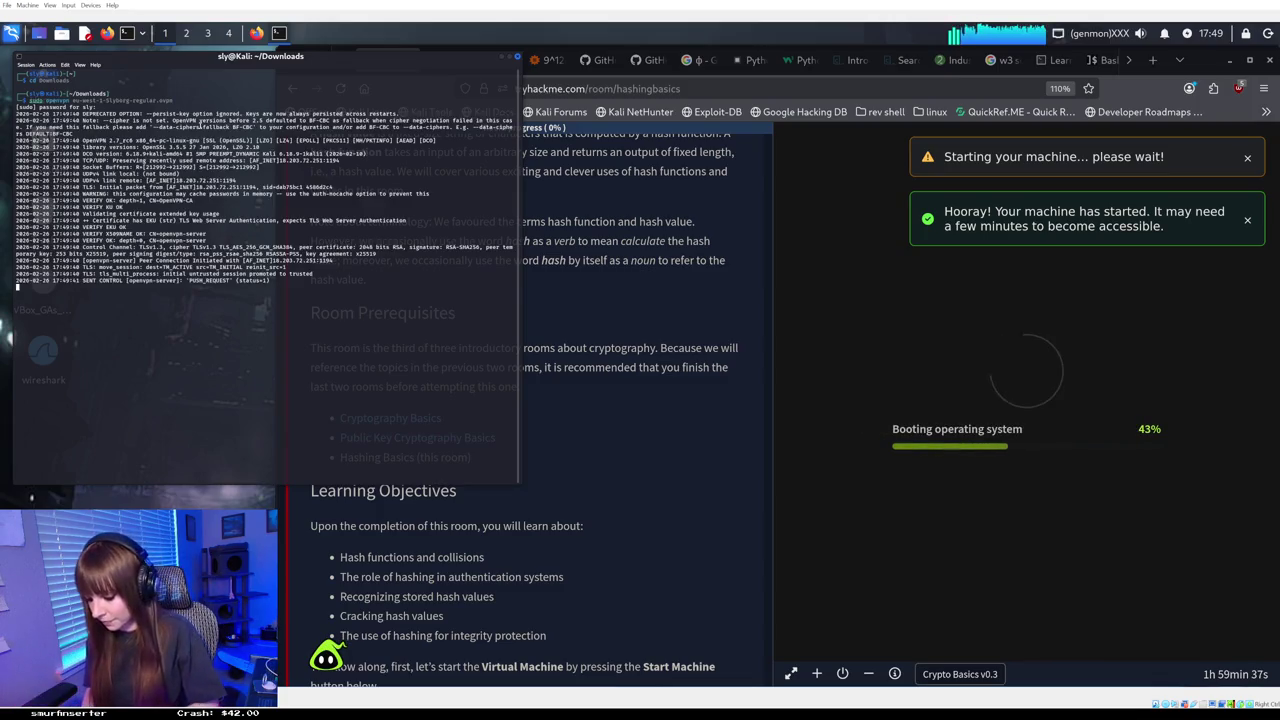
{"action": "key", "text": "ctrl+shift+t"}
{"action": "key", "text": "ctrl+plus"}
{"action": "key", "text": "ctrl+plus"}
{"action": "key", "text": "ctrl+plus"}
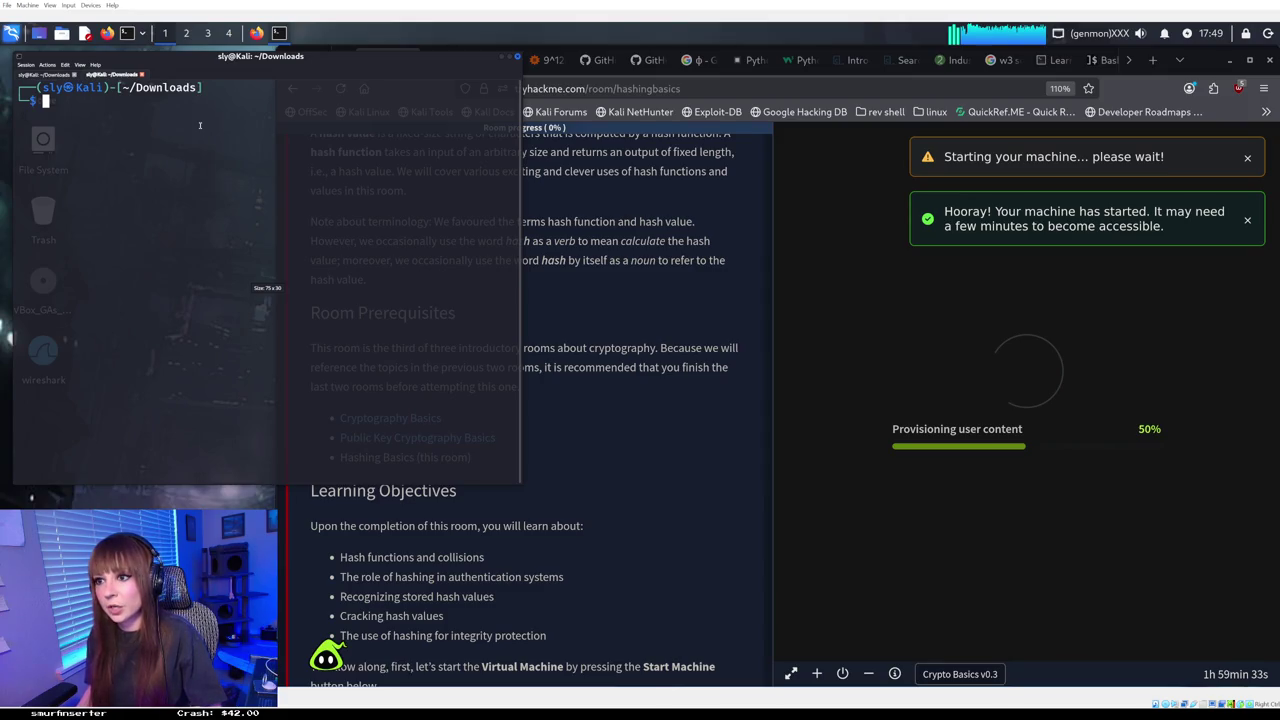
Clear the stray '==' characters at the prompt and settle the terminal text size
{"action": "key", "text": "ctrl+plus"}
{"action": "key", "text": "ctrl+plus"}
{"action": "type", "text": "=="}
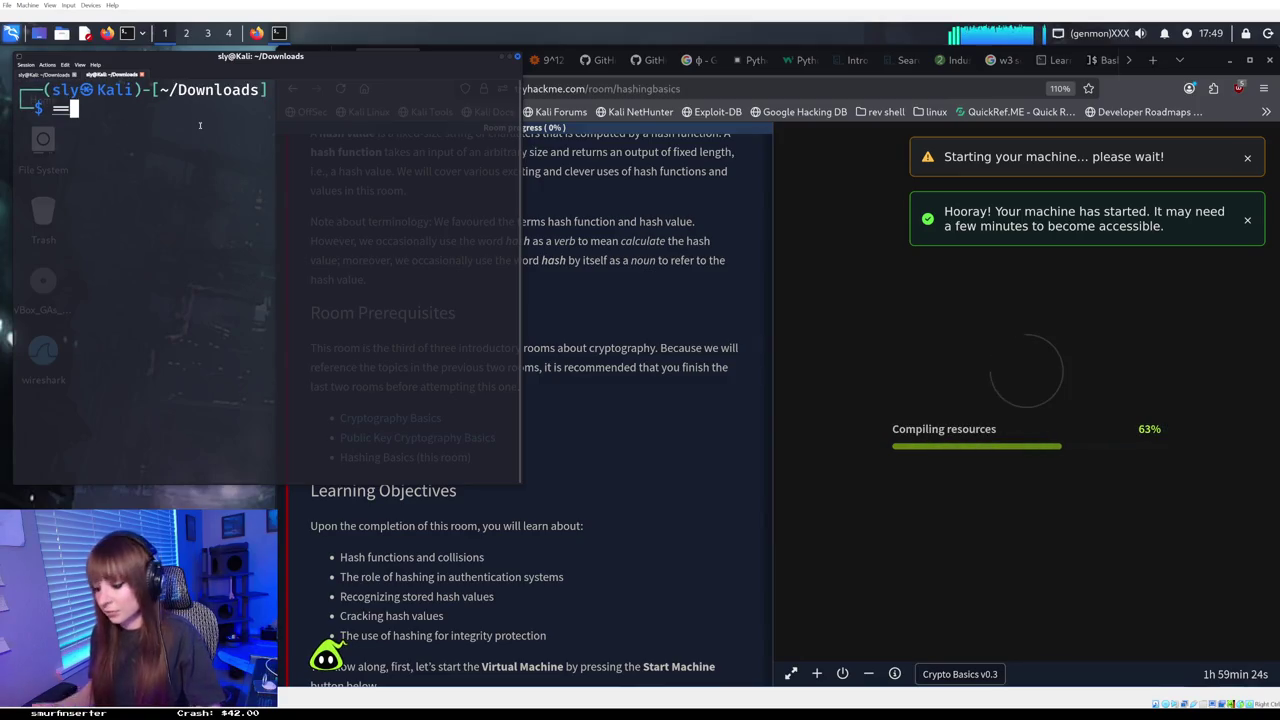
{"action": "key", "text": "BackSpace"}
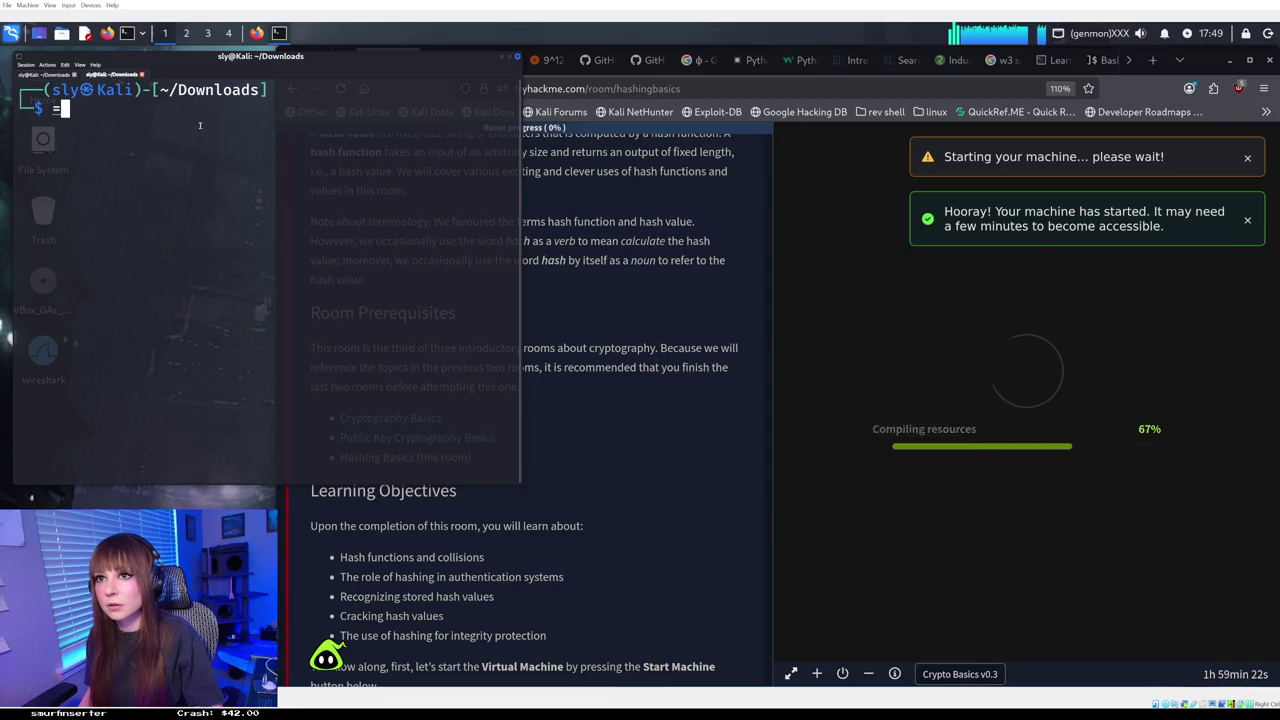
{"action": "key", "text": "BackSpace"}
{"action": "key", "text": "ctrl+minus"}
{"action": "key", "text": "ctrl+minus"}
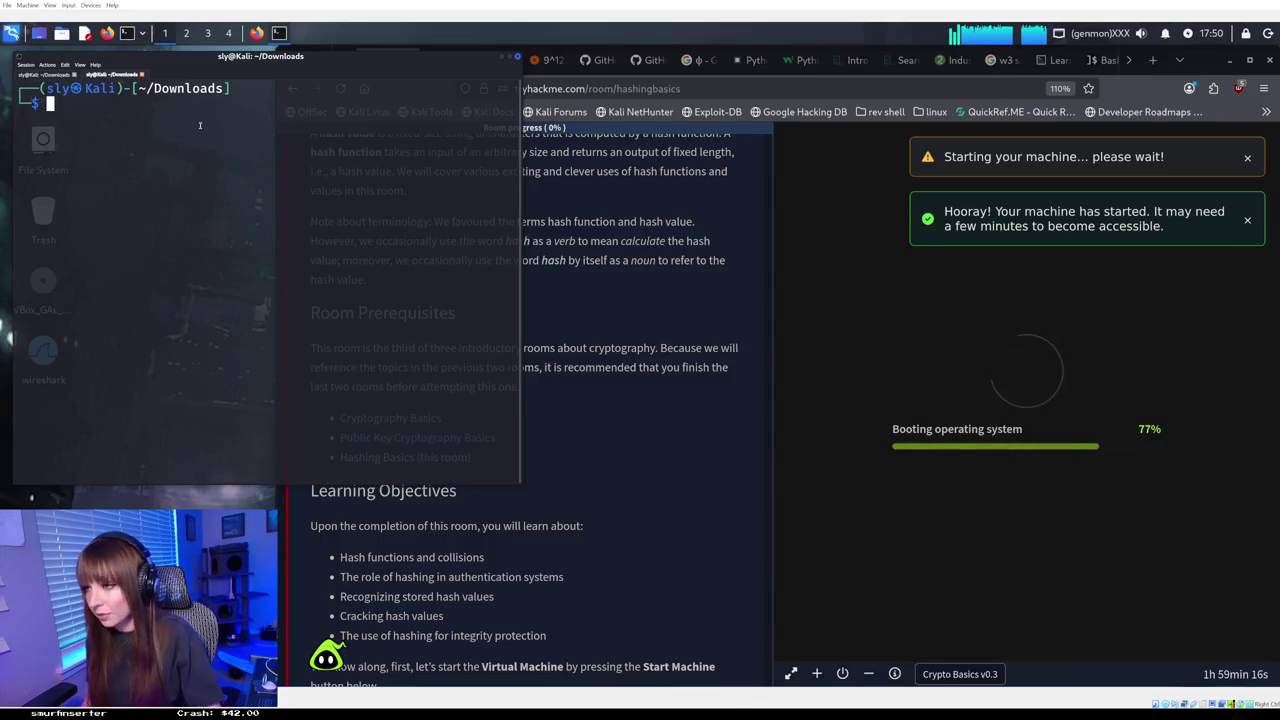
Check the room's listed credentials and type 'ssh user' in the new terminal tab
{"action": "left_click", "coordinate": [636, 213]}
{"action": "scroll", "coordinate": [636, 213], "scroll_direction": "down", "scroll_amount": 3}
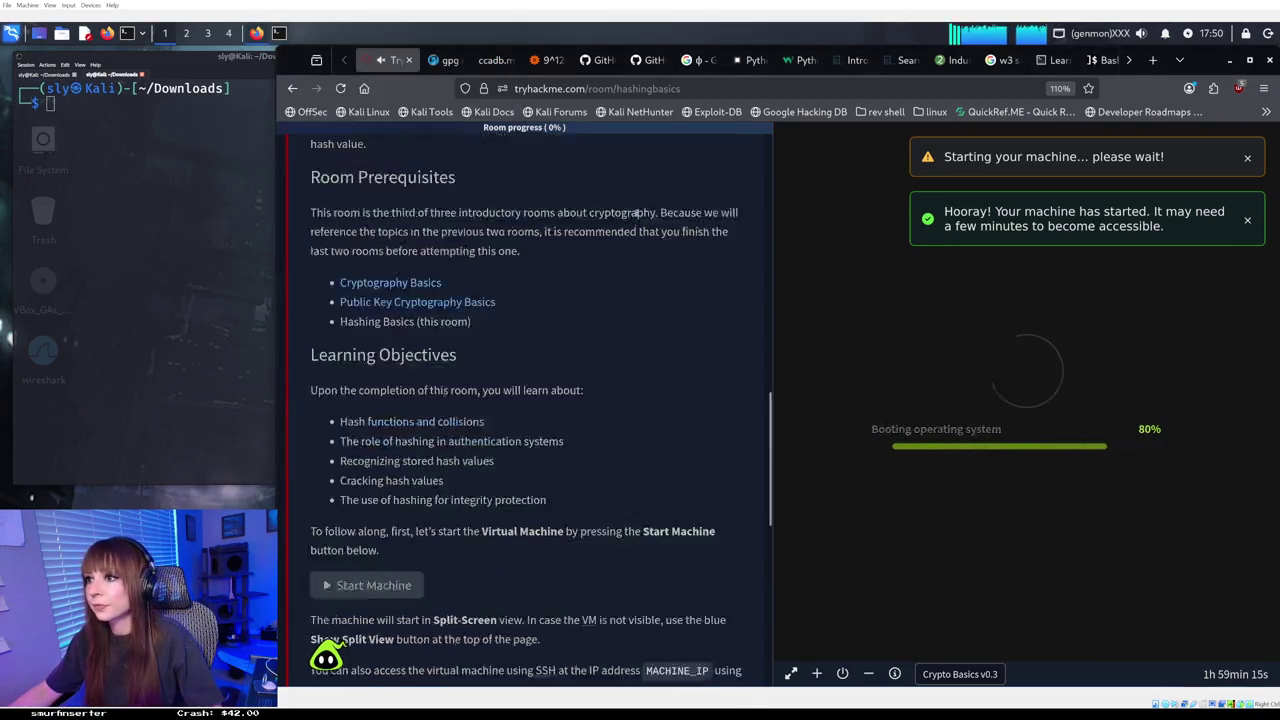
{"action": "left_click", "coordinate": [157, 155]}
{"action": "type", "text": "ssh user"}
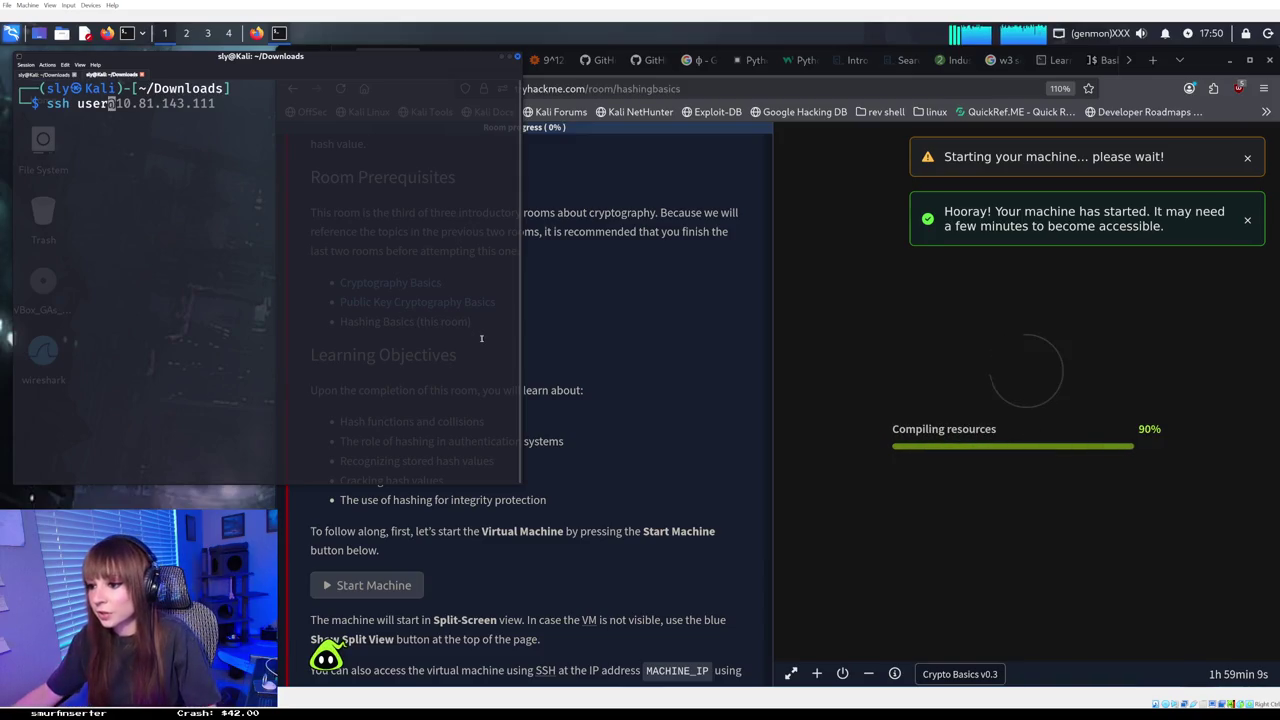
{"action": "left_click", "coordinate": [530, 350]}
{"action": "scroll", "coordinate": [549, 363], "scroll_direction": "down", "scroll_amount": 5}
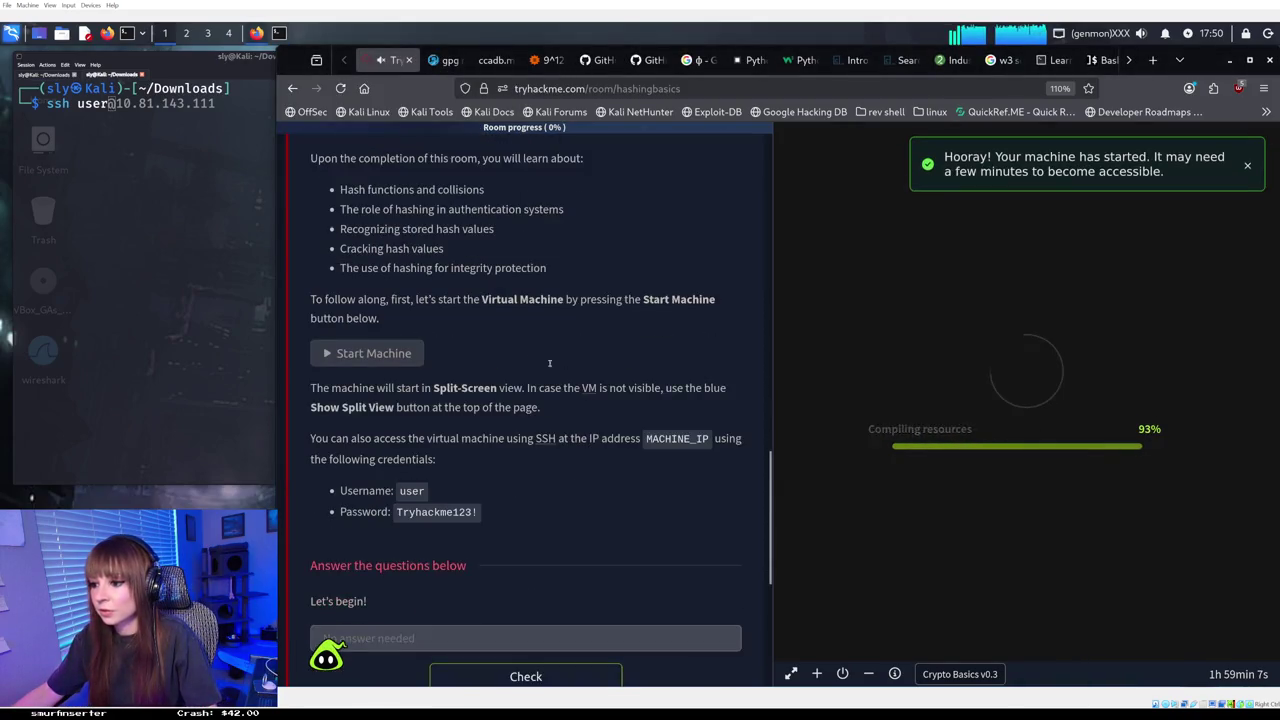
{"action": "left_click", "coordinate": [131, 118]}
{"action": "type", "text": "@"}
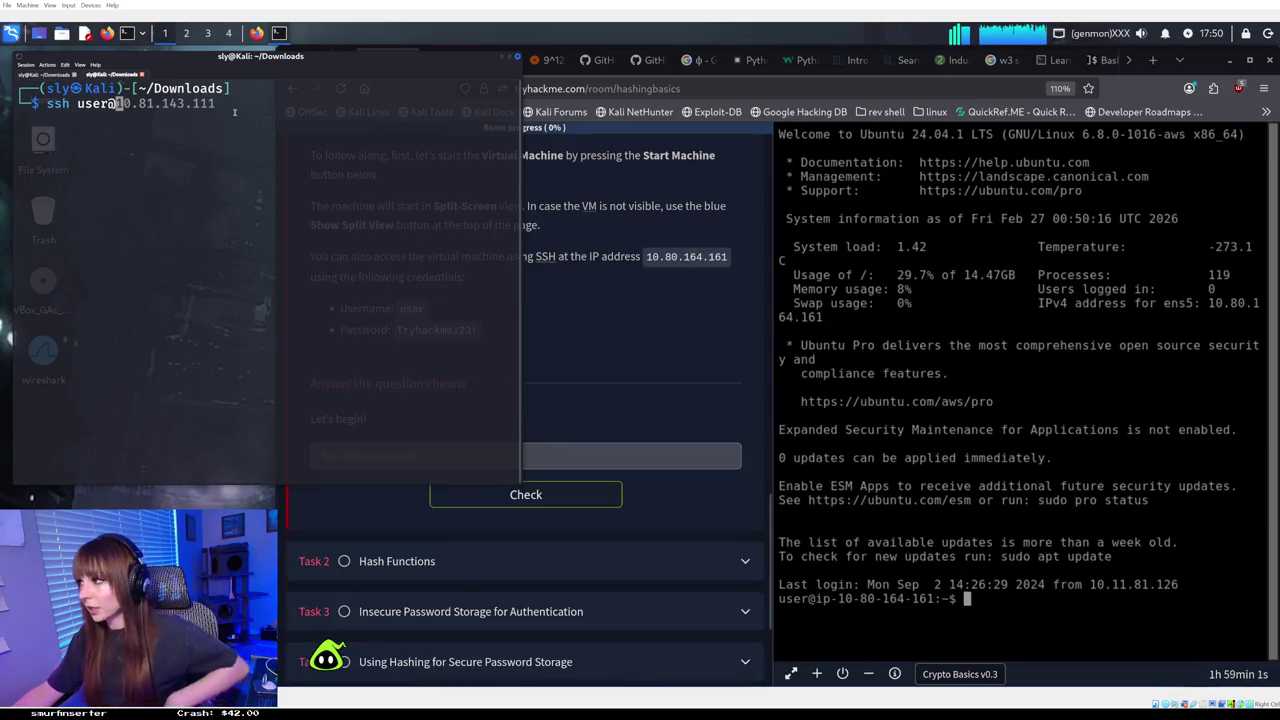
{"action": "scroll", "coordinate": [669, 330], "scroll_direction": "up", "scroll_amount": 1}
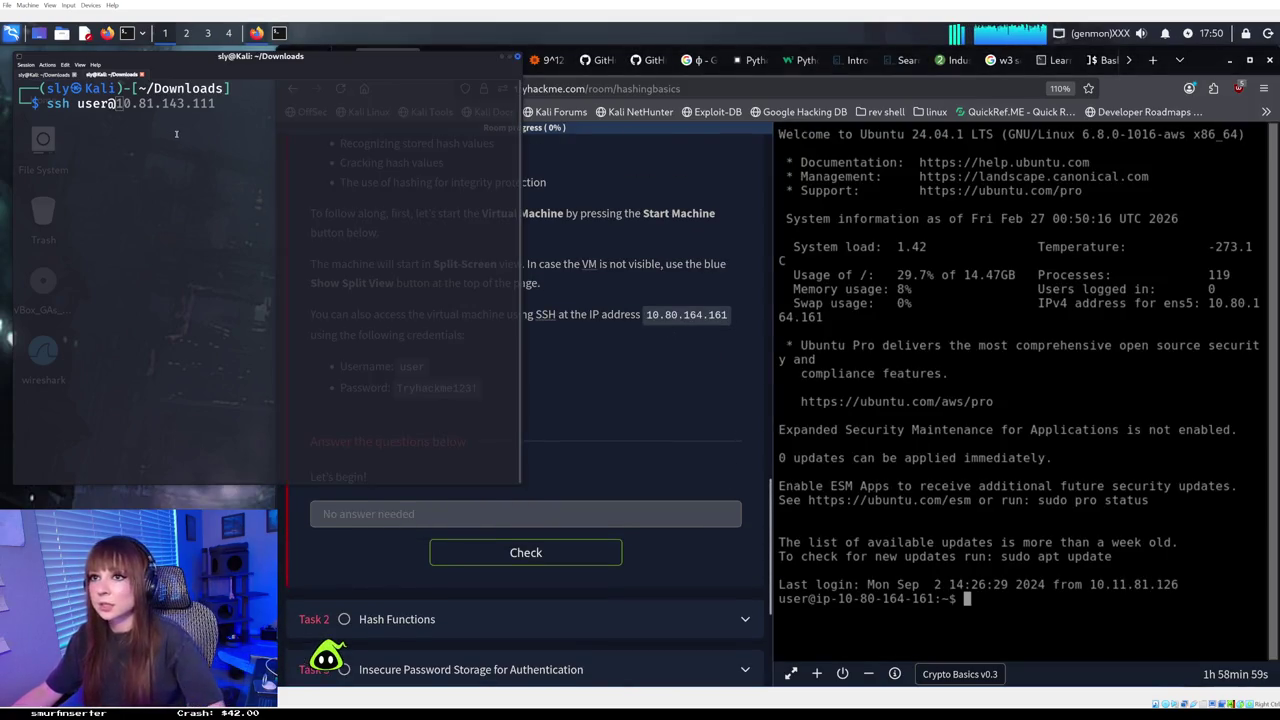
{"action": "key", "text": "Right"}
{"action": "key", "text": "Right"}
{"action": "key", "text": "Right"}
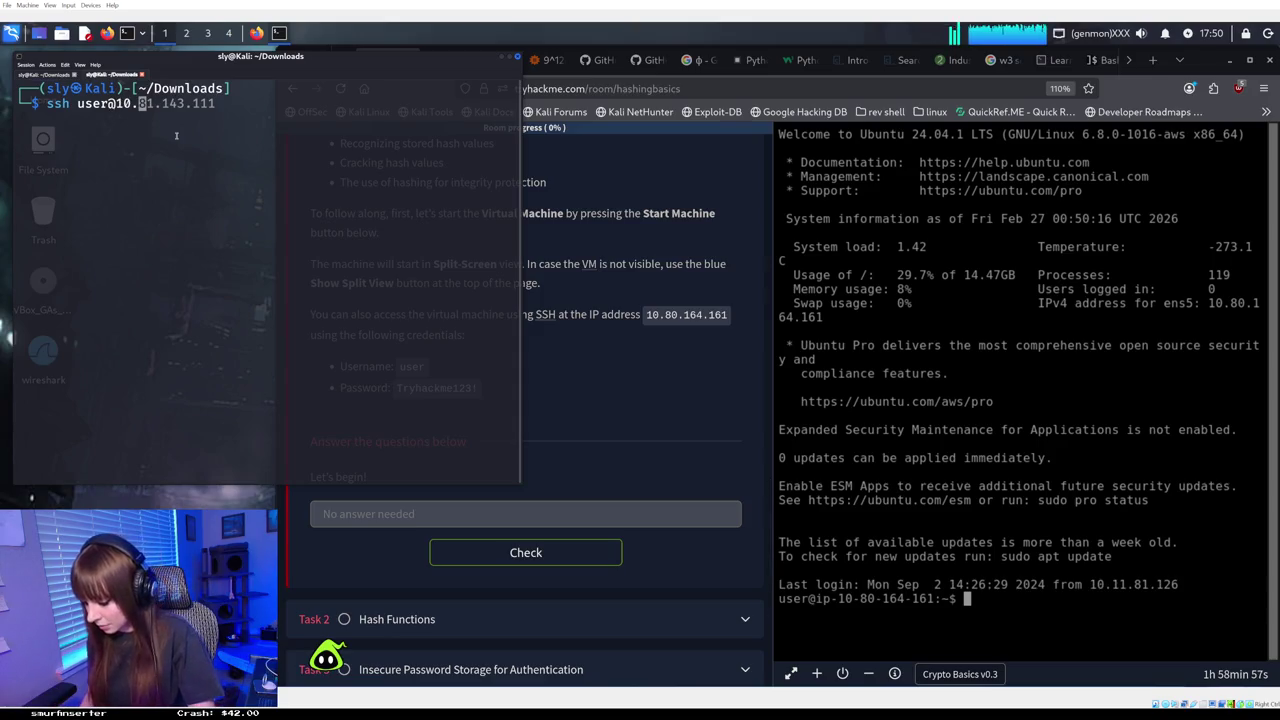
{"action": "key", "text": "Right"}
{"action": "key", "text": "Right"}
{"action": "key", "text": "Right"}
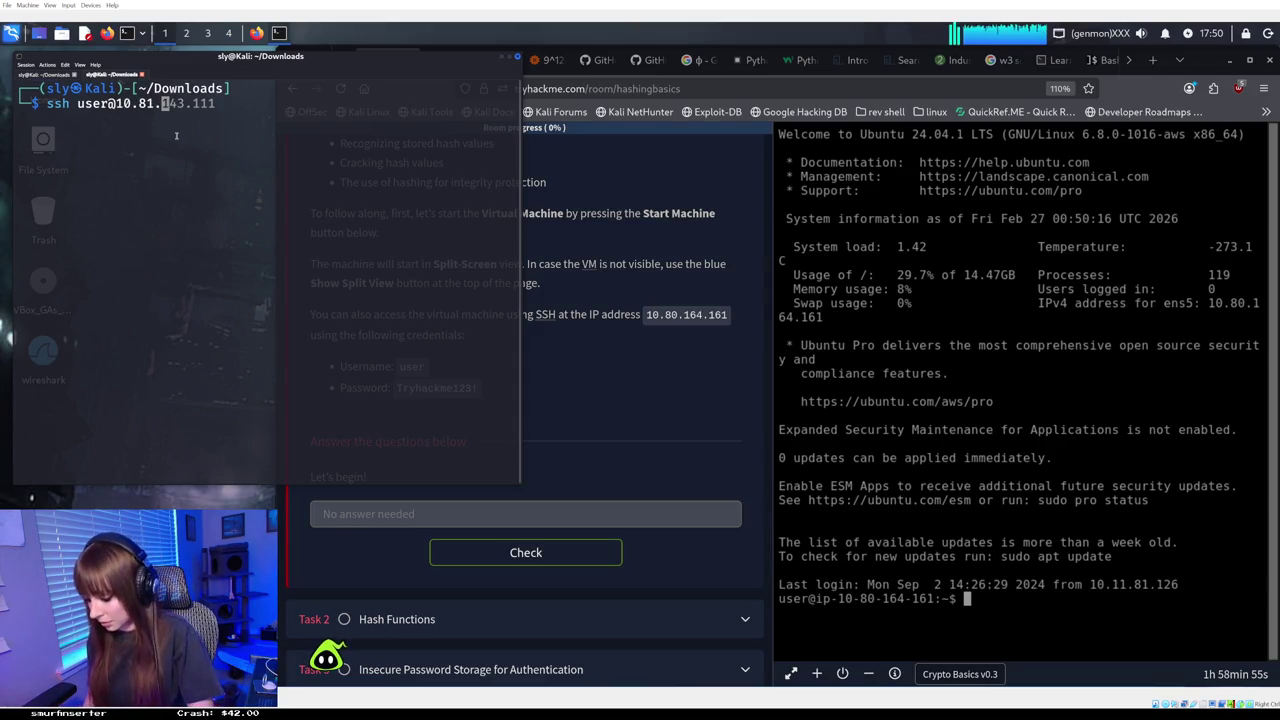
{"action": "key", "text": "Left"}
{"action": "key", "text": "Left"}
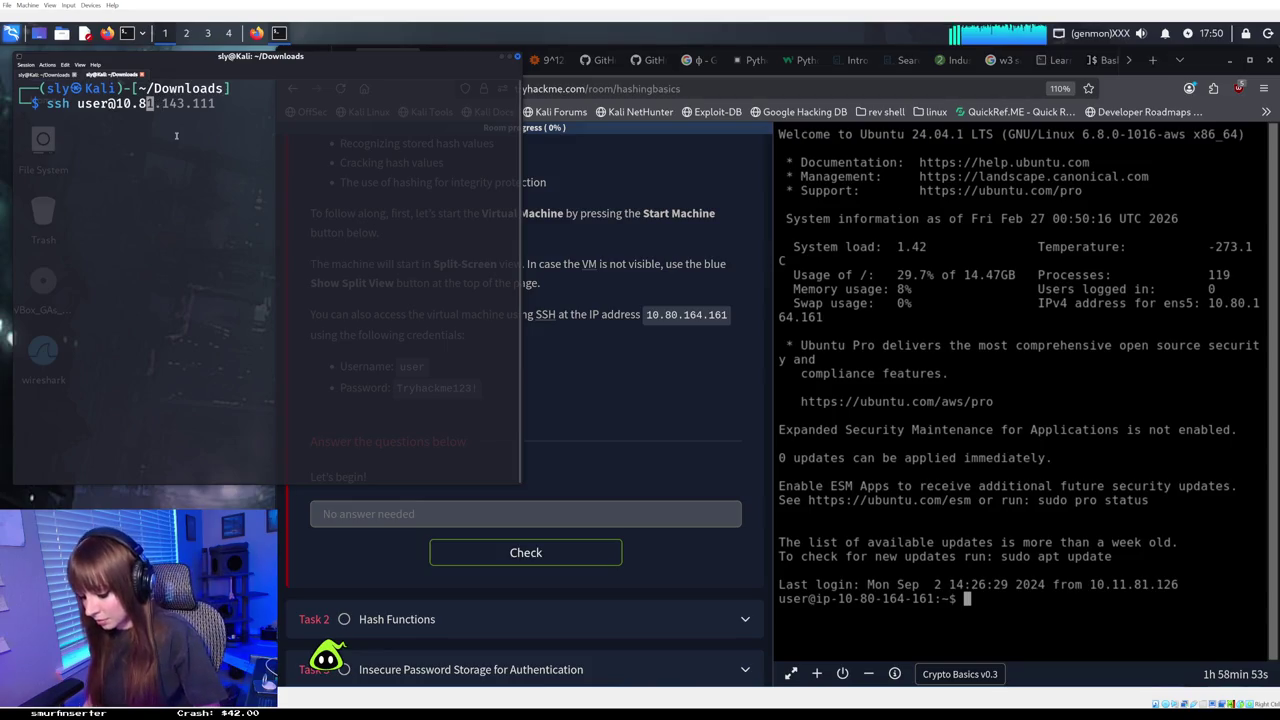
{"action": "key", "text": "ctrl+k"}
{"action": "type", "text": "0."}
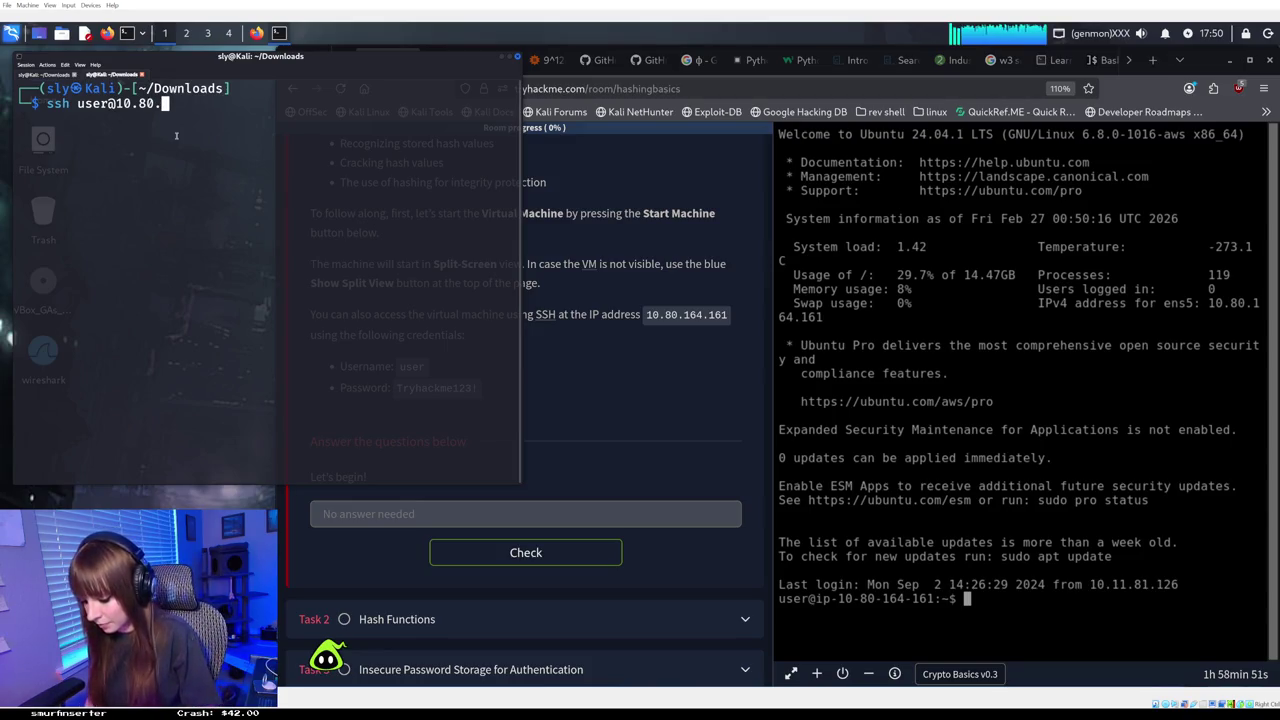
{"action": "type", "text": "64"}
{"action": "key", "text": "BackSpace"}
{"action": "key", "text": "BackSpace"}
{"action": "type", "text": "164."}
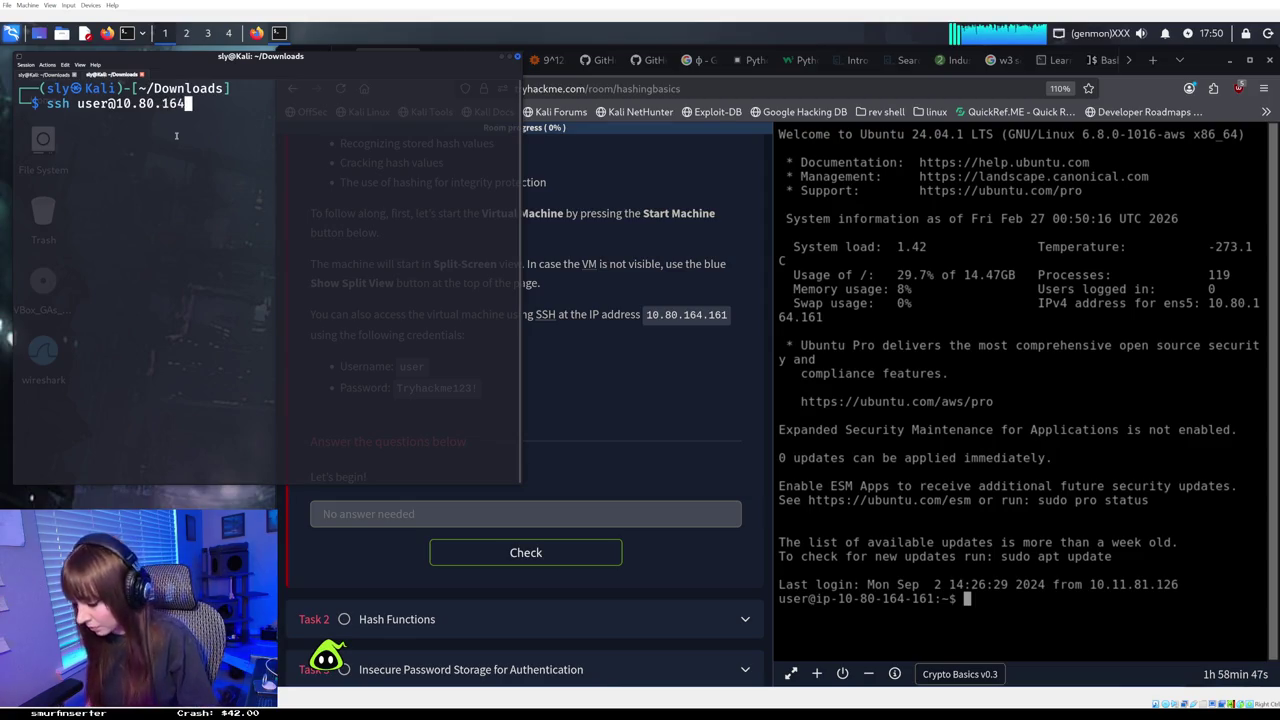
{"action": "type", "text": "161"}
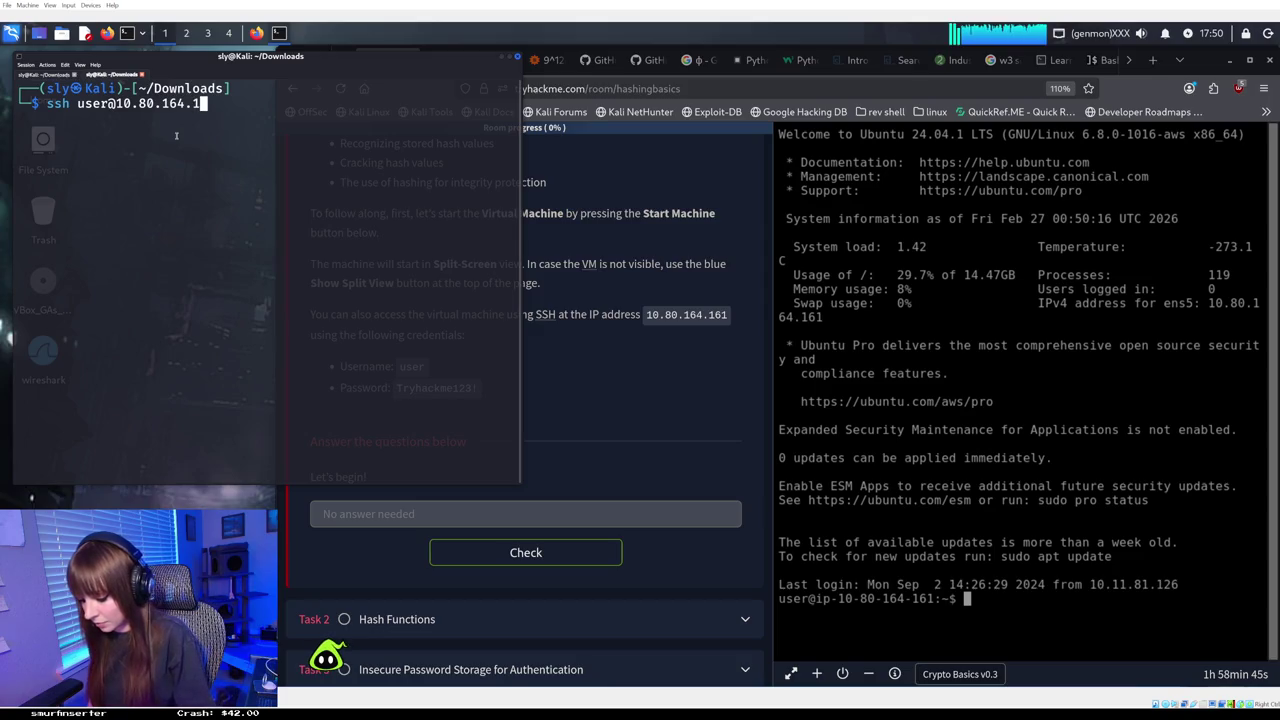
{"action": "key", "text": "Return"}
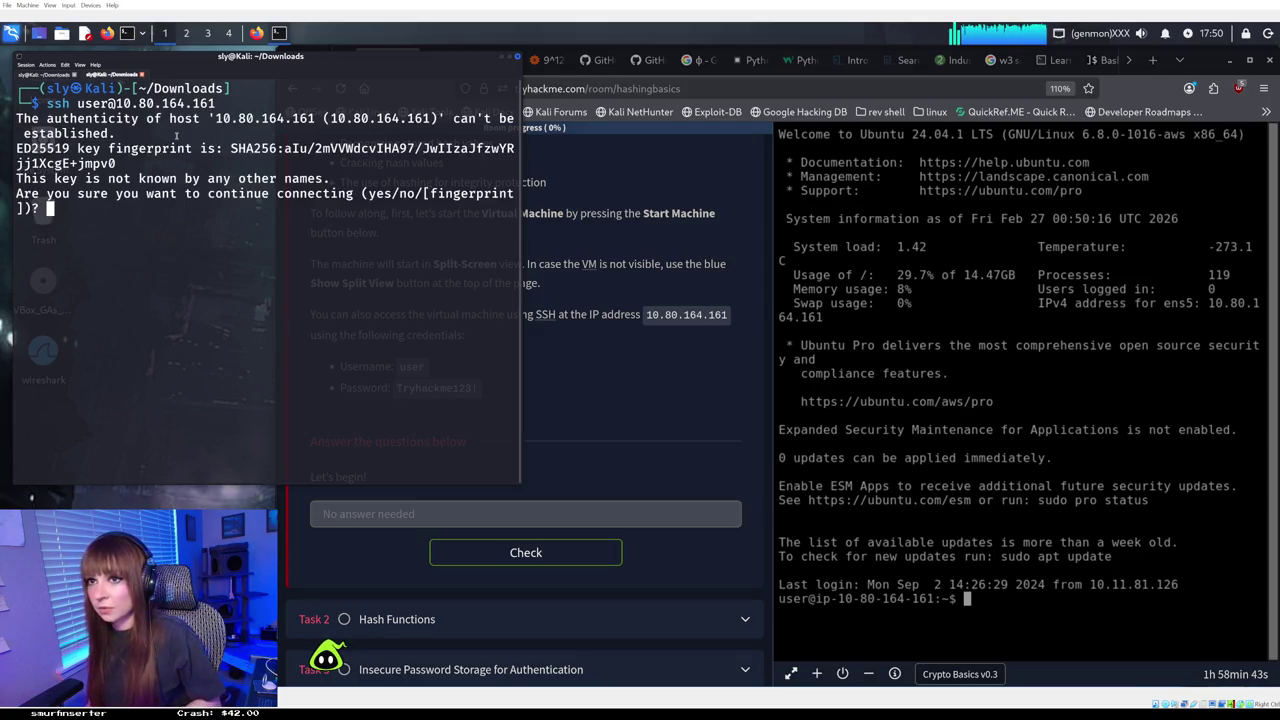
Accept the host fingerprint with 'yes' and log in with the password
{"action": "type", "text": "yes"}
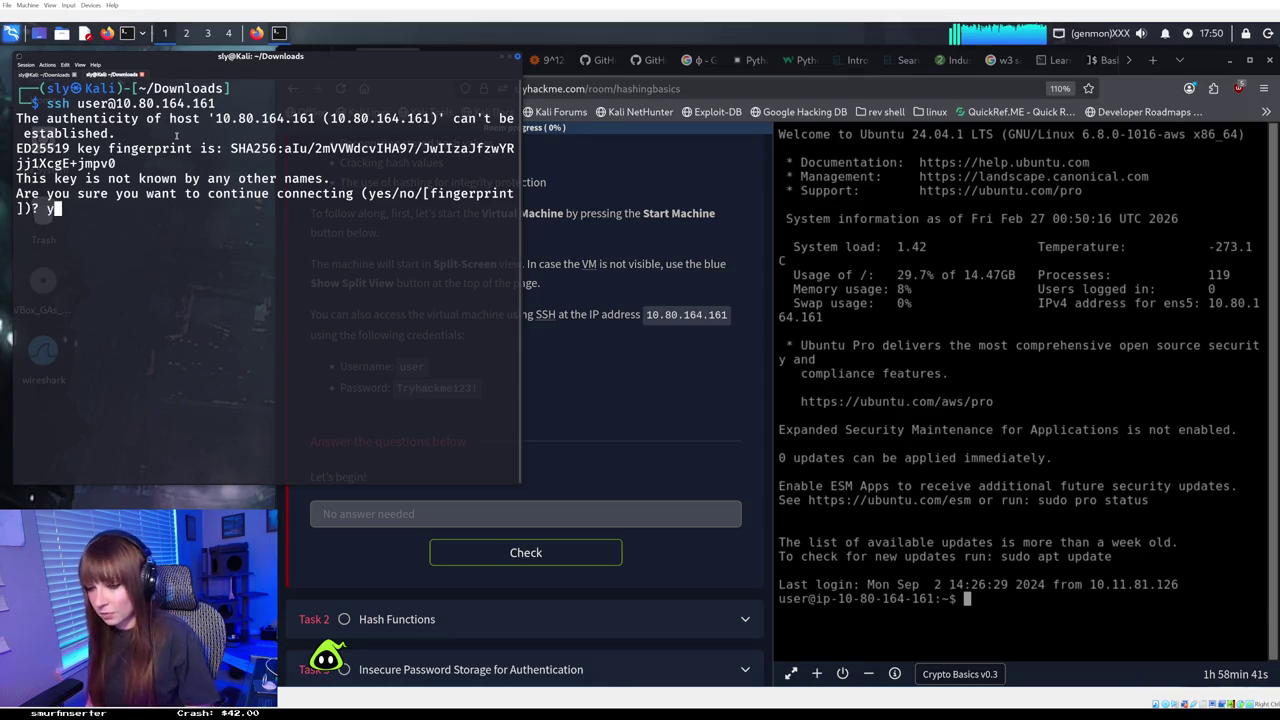
{"action": "key", "text": "Return"}
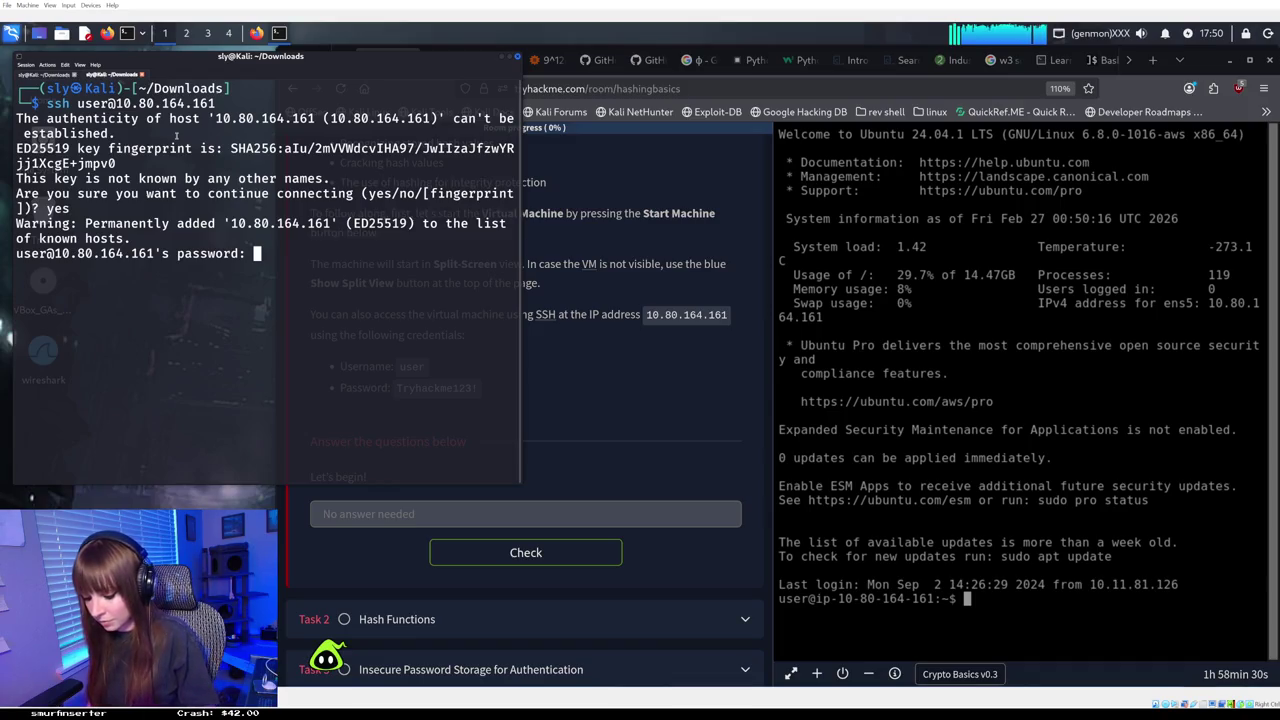
{"action": "key", "text": "Return"}
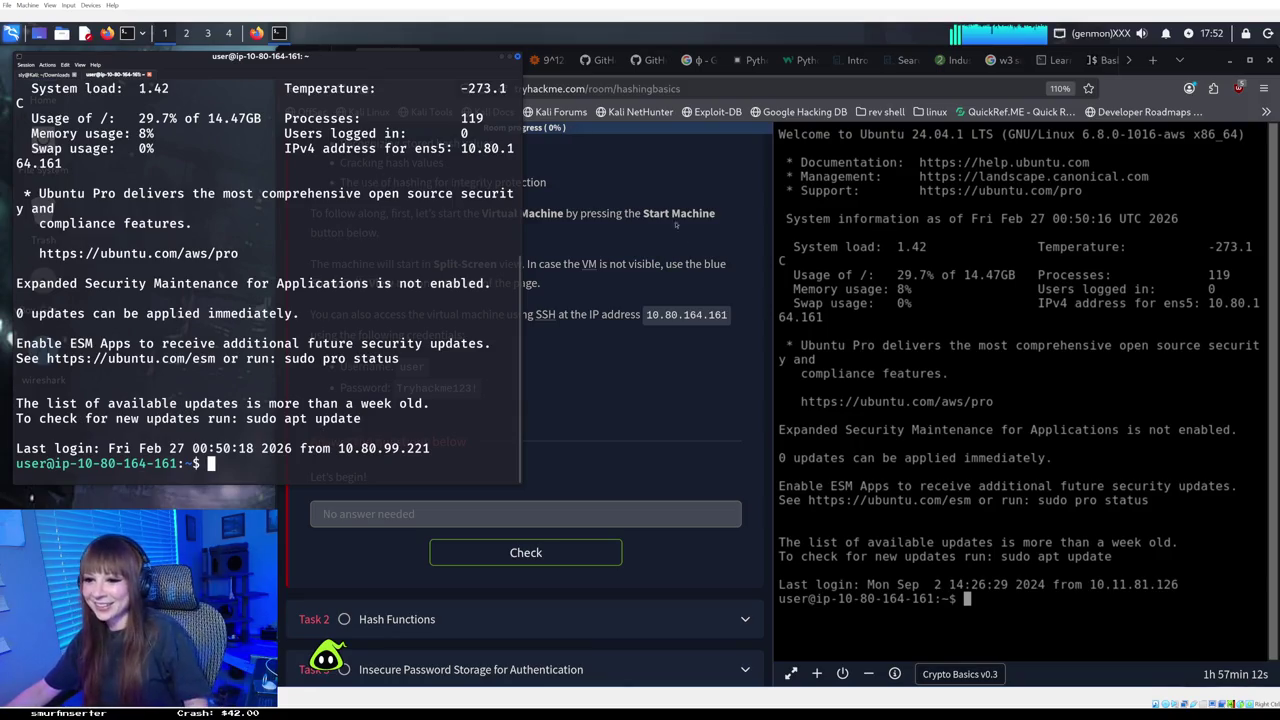
{"action": "left_click", "coordinate": [662, 363]}
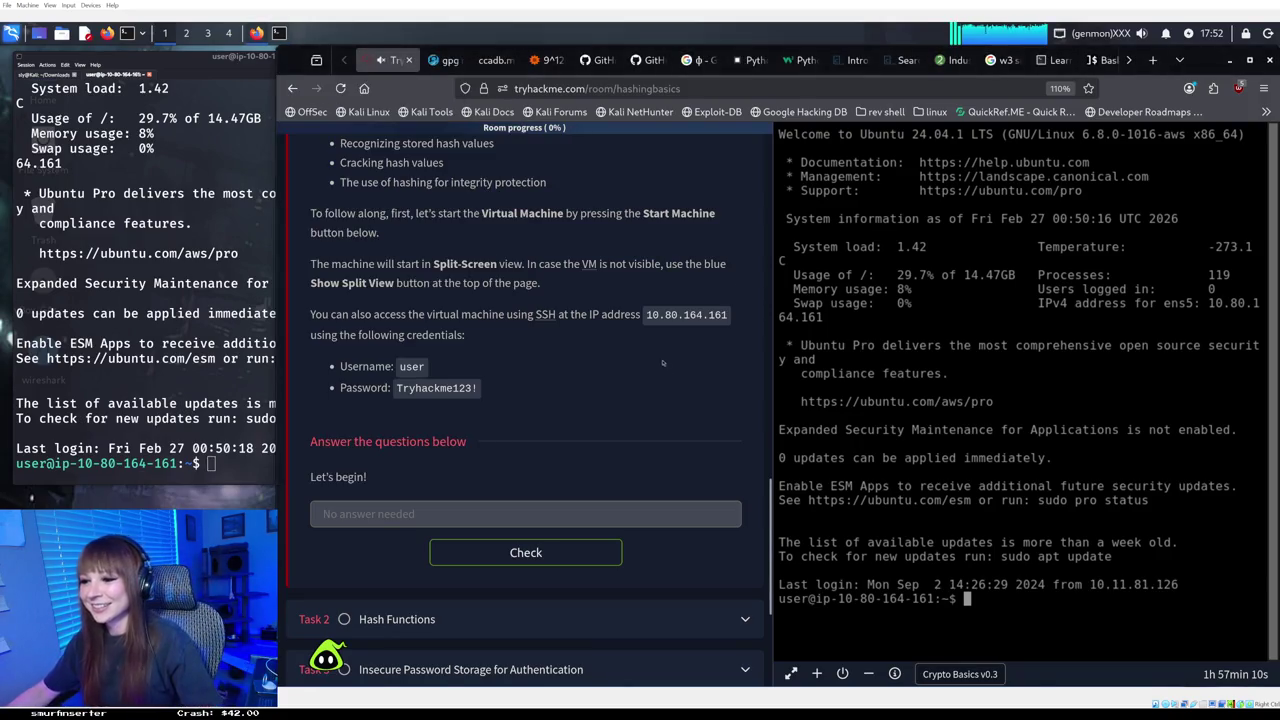
Check the 'Let's begin!' question, close the split view, and expand Task 2 Hash Functions
{"action": "scroll", "coordinate": [612, 289], "scroll_direction": "down", "scroll_amount": 1}
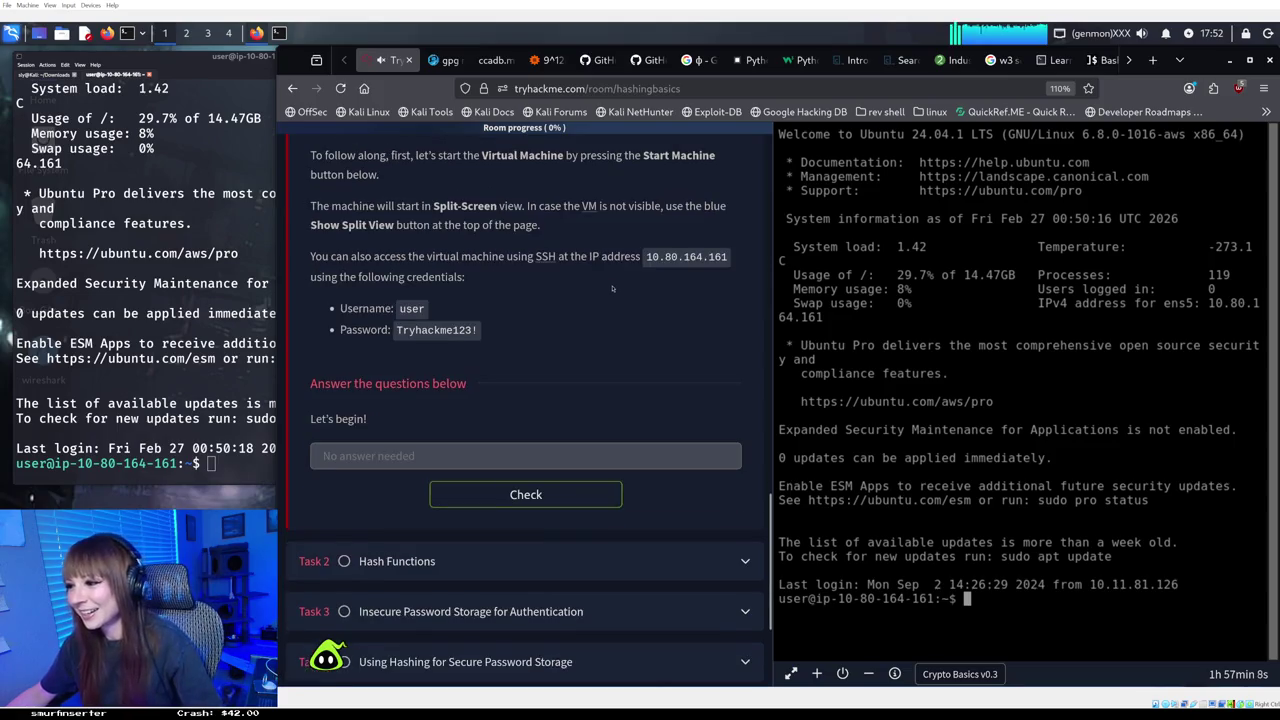
{"action": "left_click", "coordinate": [563, 494]}
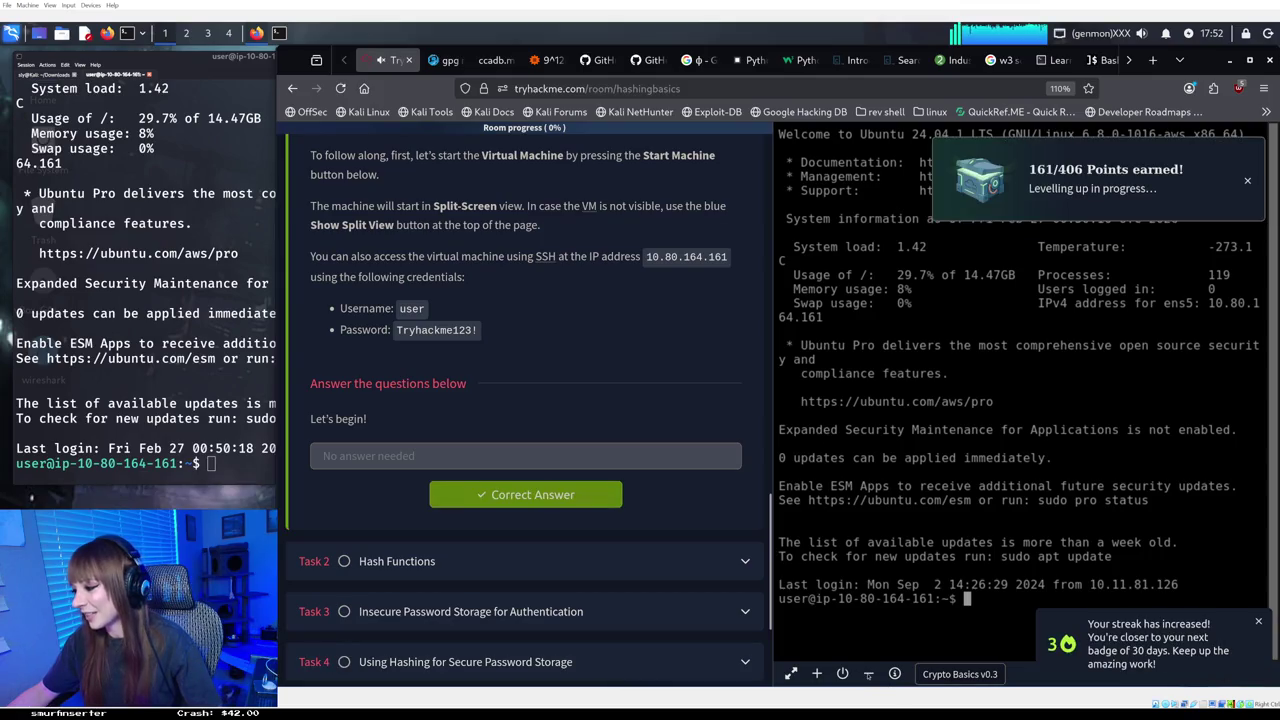
{"action": "left_click", "coordinate": [868, 674]}
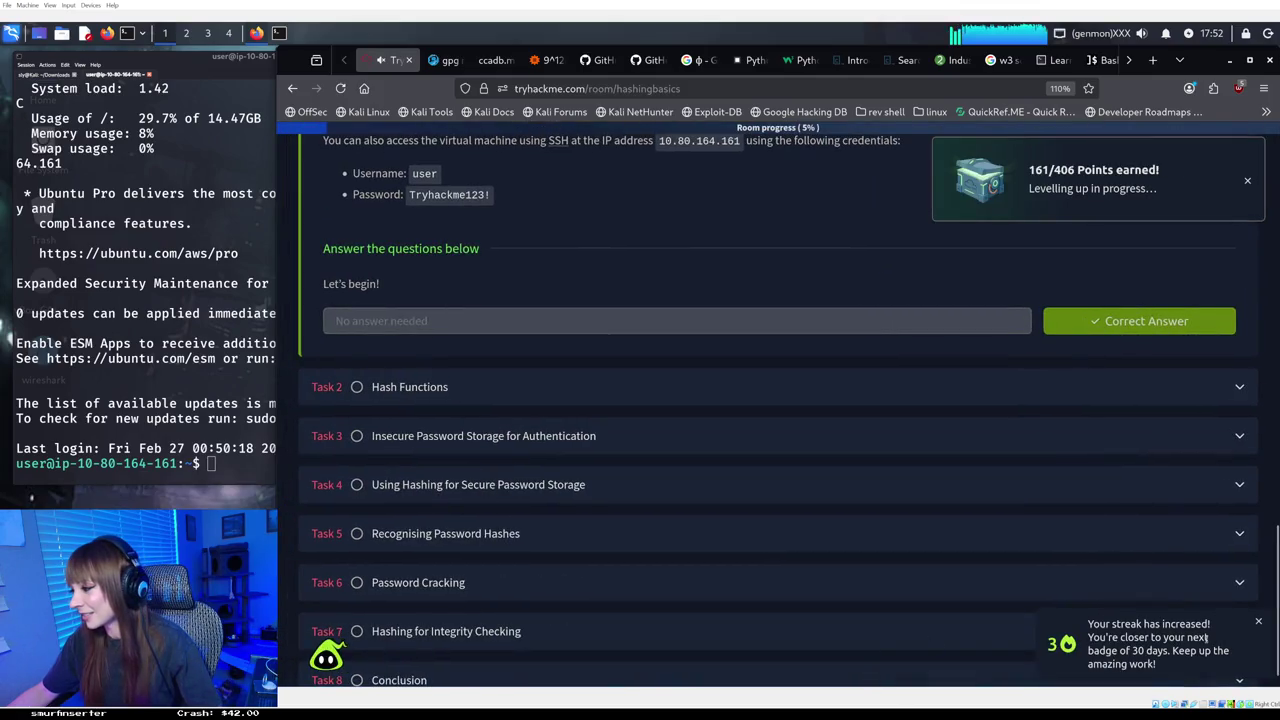
{"action": "scroll", "coordinate": [1207, 620], "scroll_direction": "down", "scroll_amount": 1}
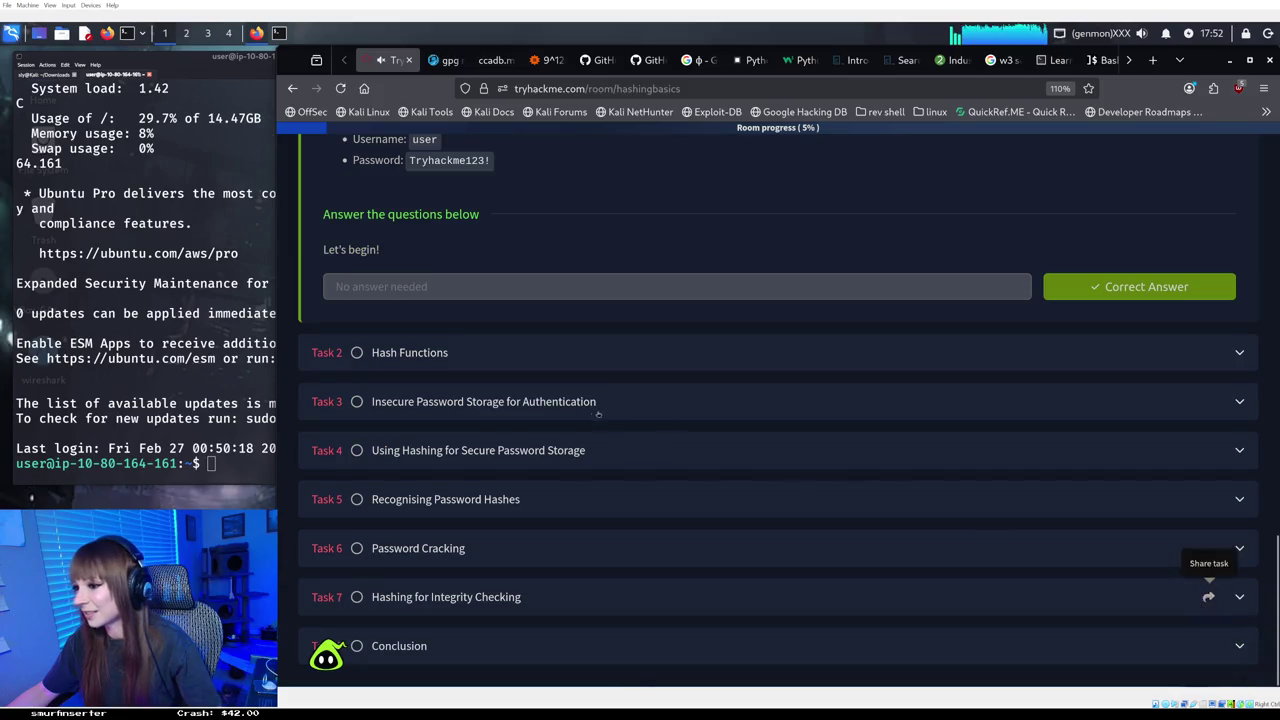
{"action": "left_click", "coordinate": [522, 354]}
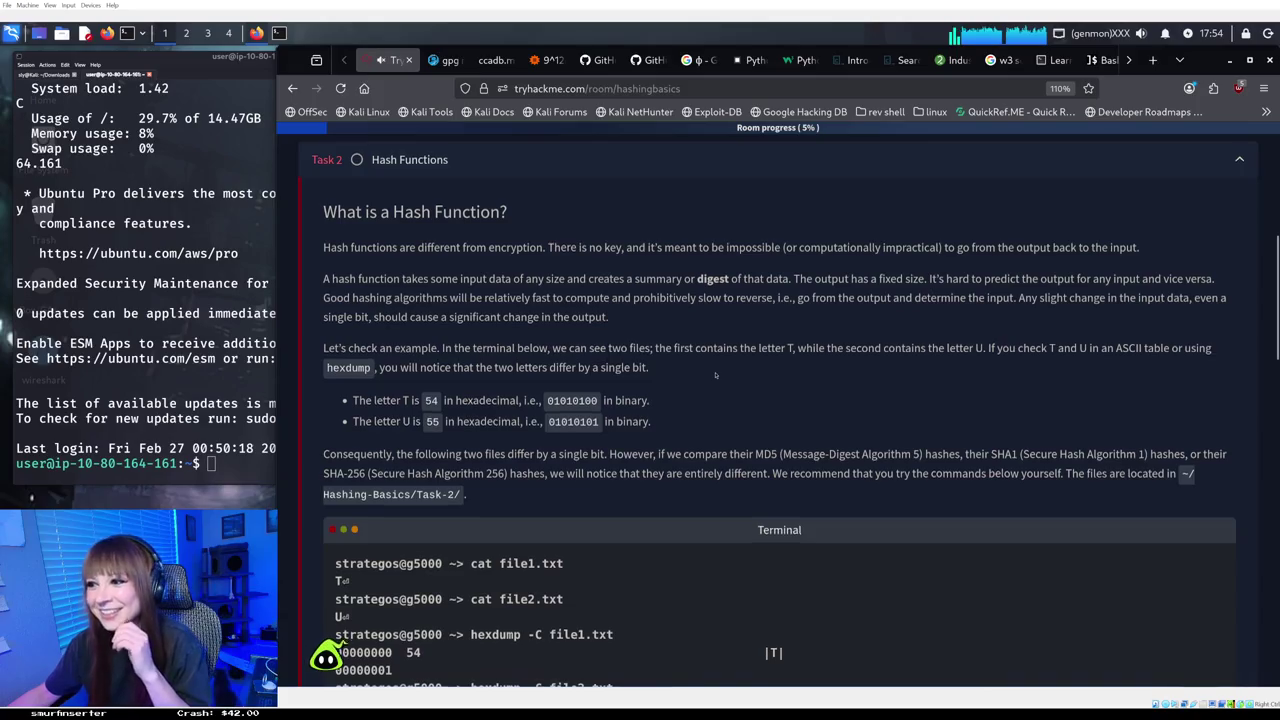
Read down to the example comparing file1.txt and file2.txt with hexdump -C, md5sum and sha1sum
{"action": "scroll", "coordinate": [716, 375], "scroll_direction": "down", "scroll_amount": 1}
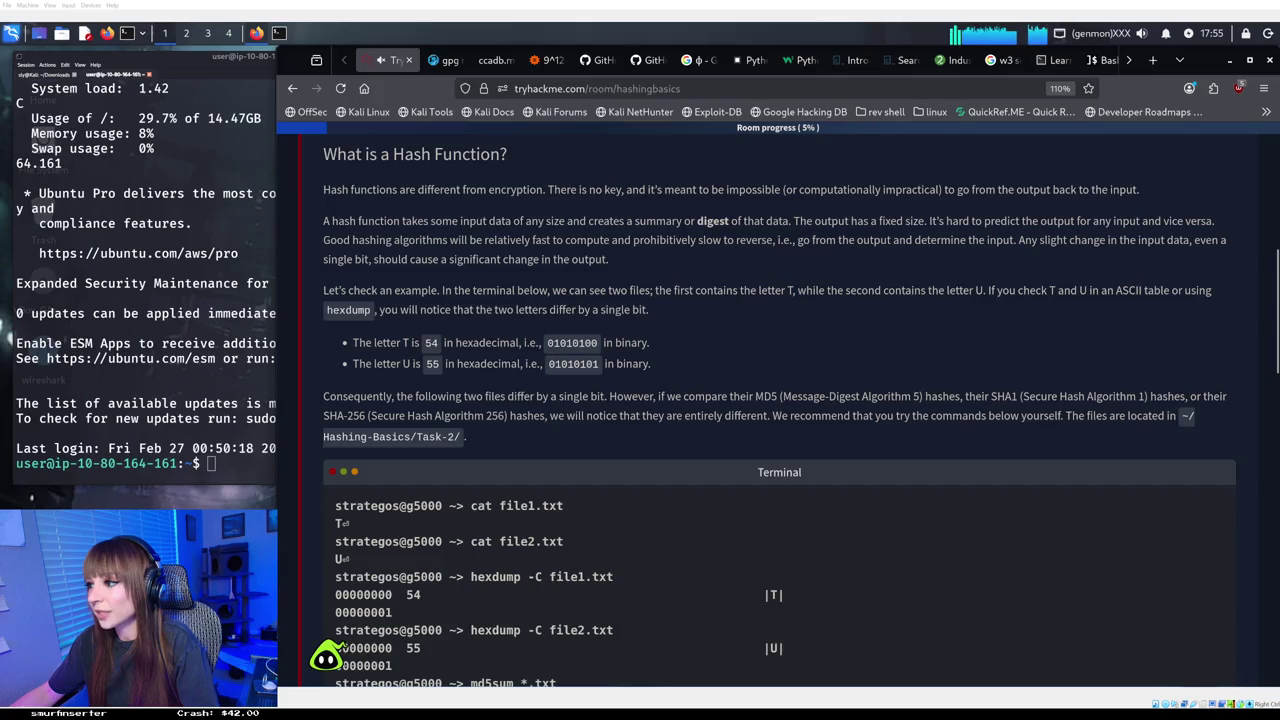
{"action": "scroll", "coordinate": [779, 410], "scroll_direction": "down", "scroll_amount": 1}
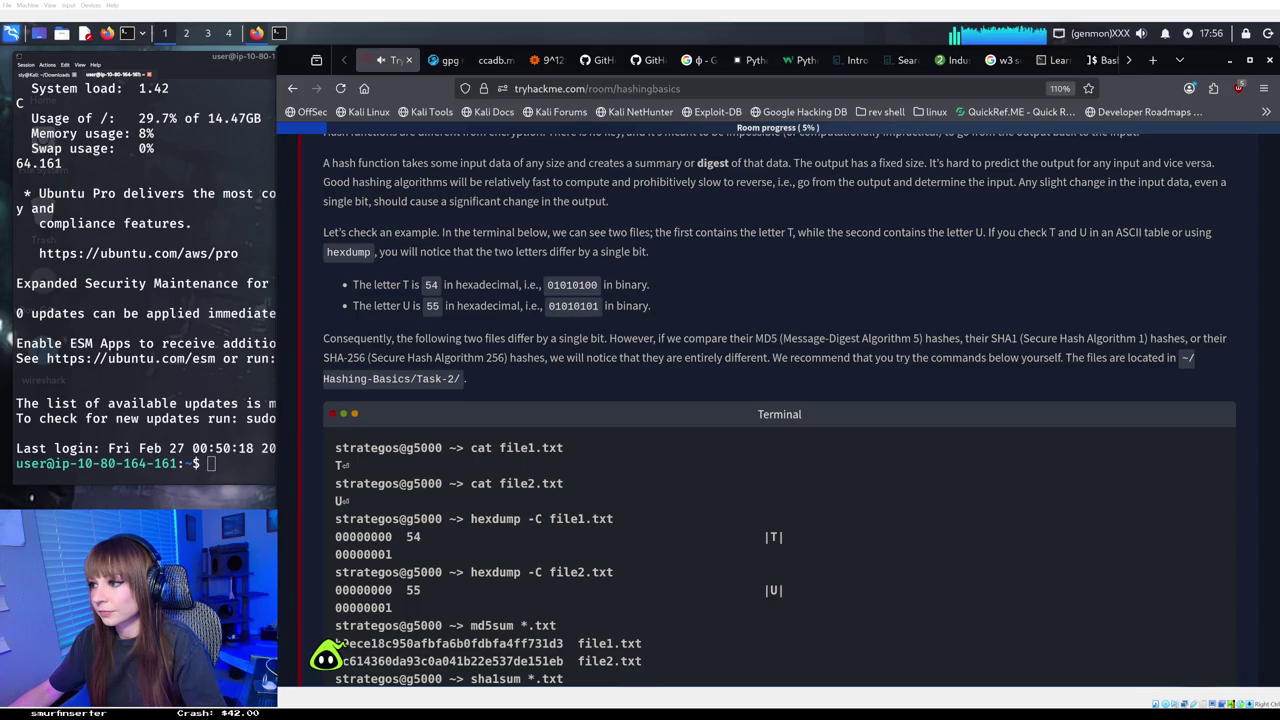
{"action": "scroll", "coordinate": [779, 410], "scroll_direction": "down", "scroll_amount": 1}
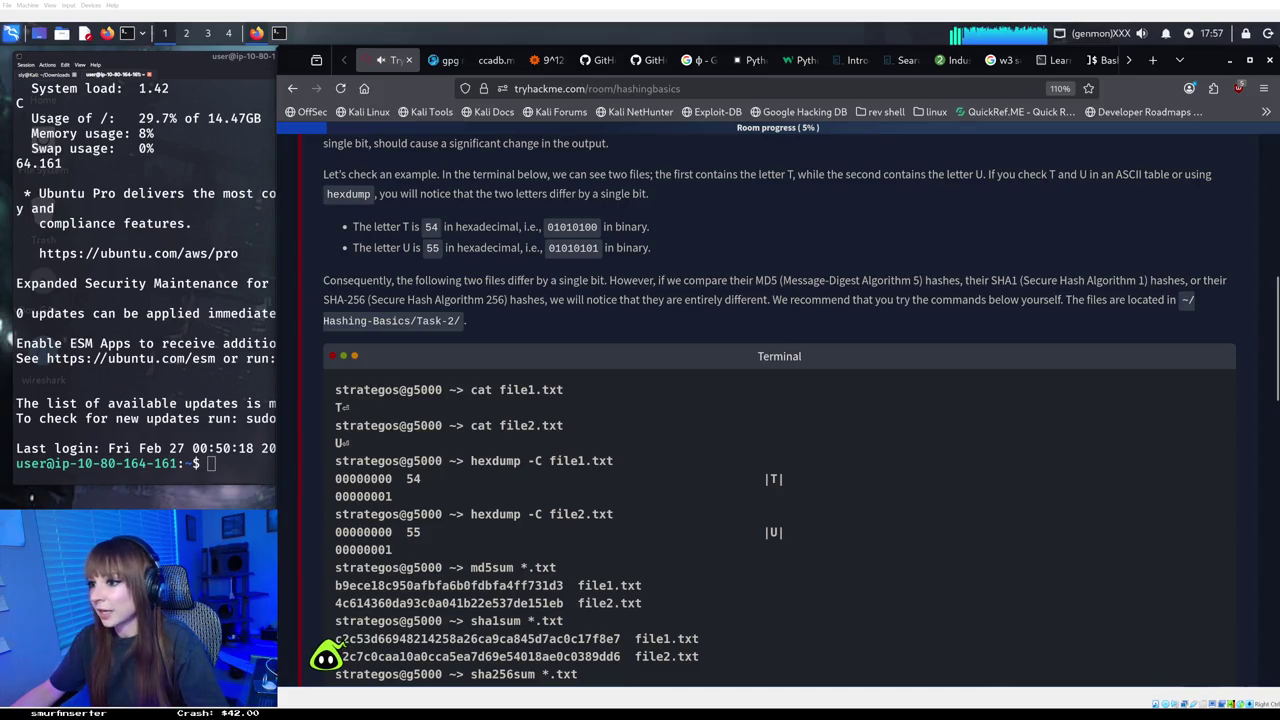
{"action": "left_click", "coordinate": [248, 457]}
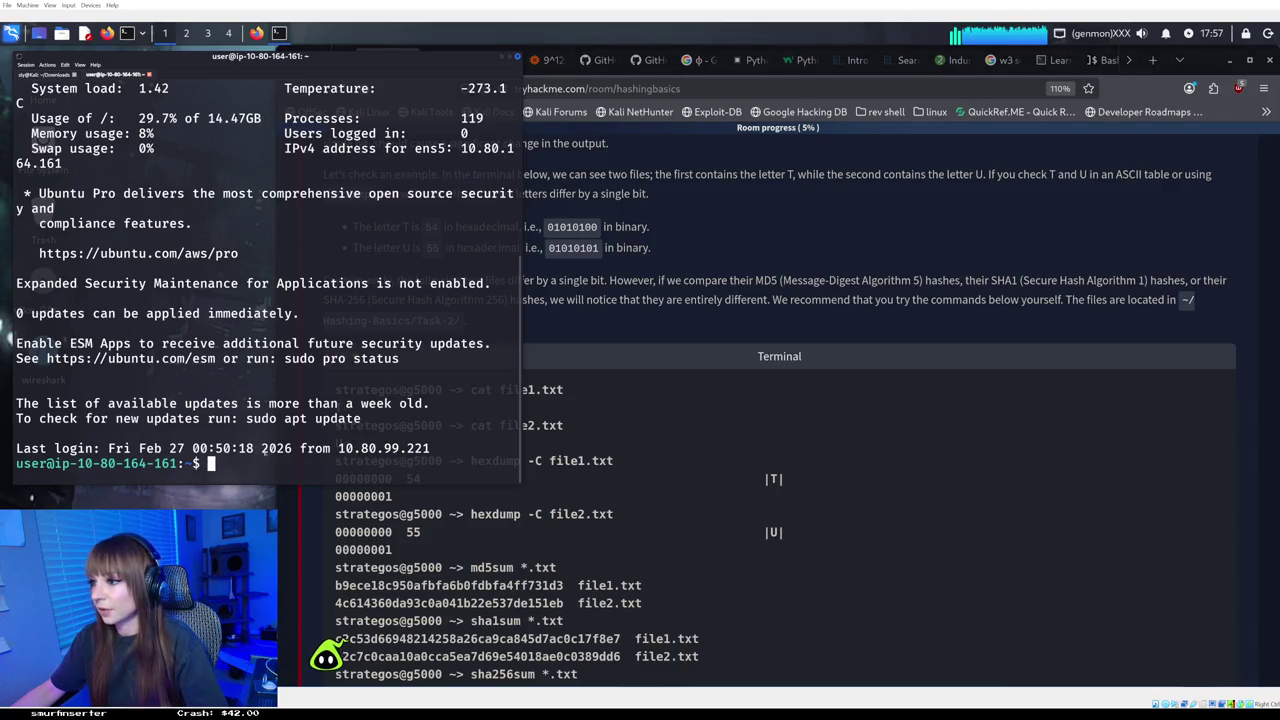
Change into ~/Hashing-Basics/Task-2 and list its files
{"action": "type", "text": "cd "}
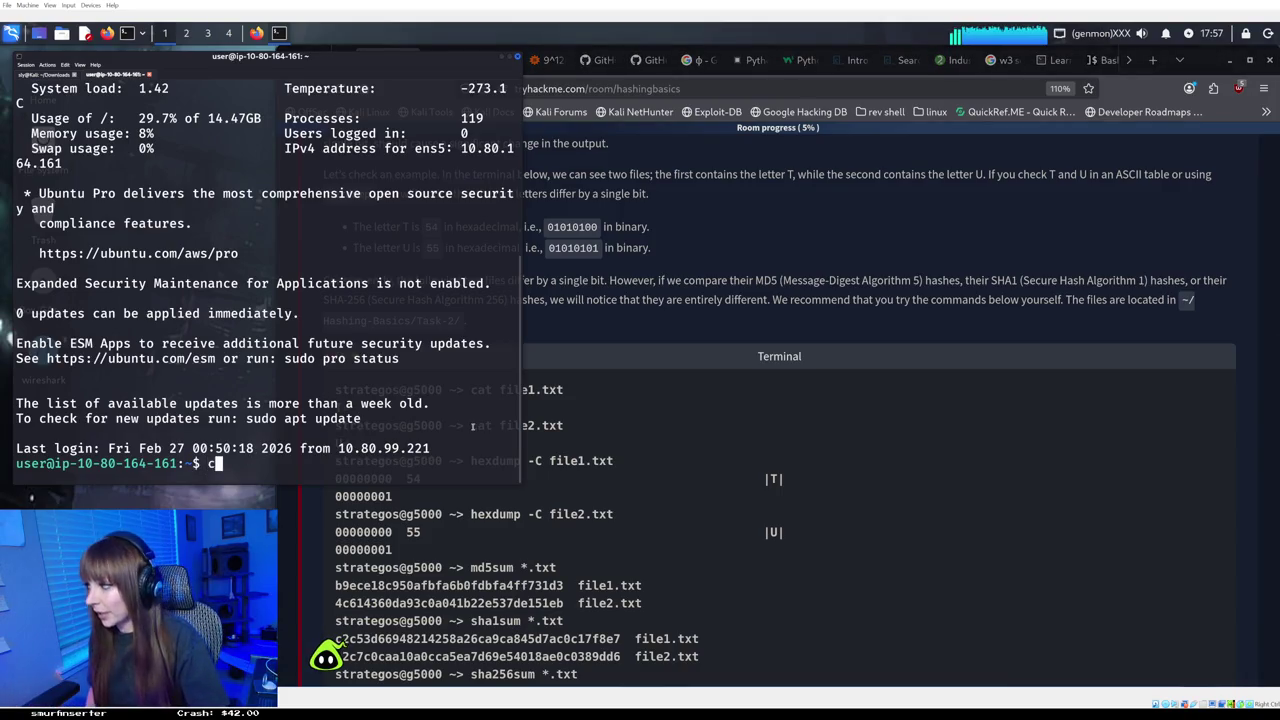
{"action": "type", "text": "~/"}
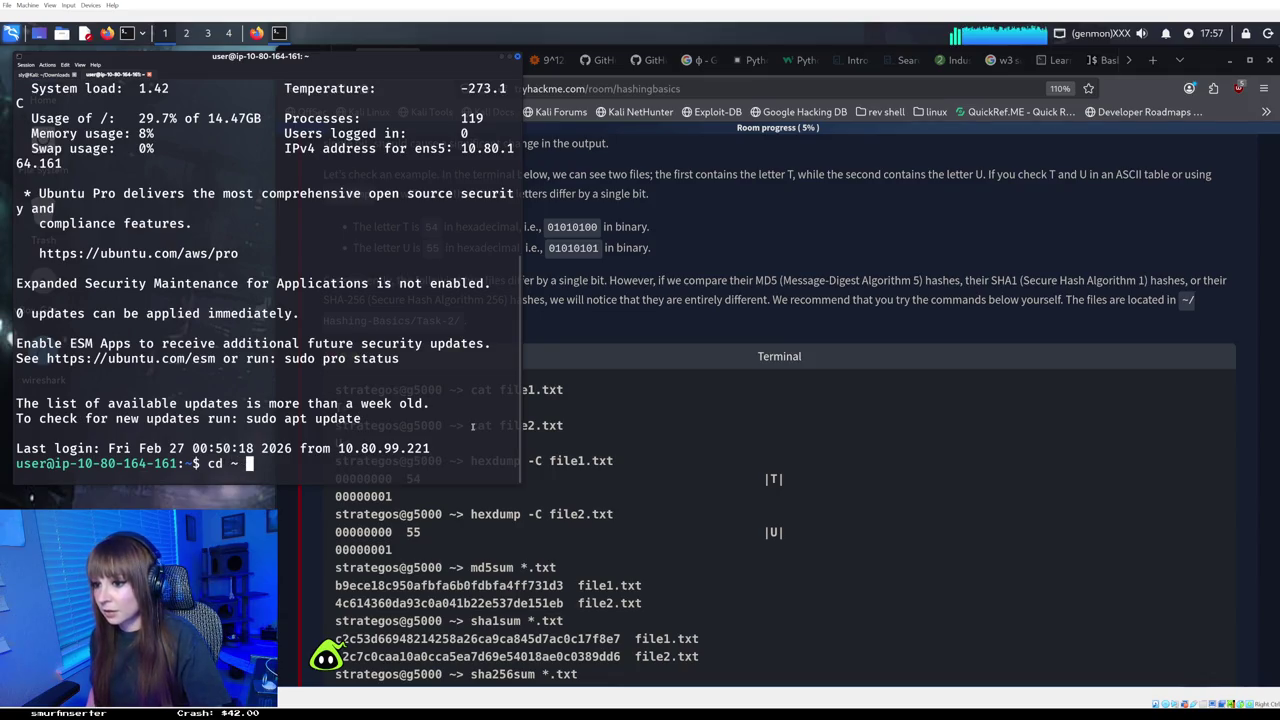
{"action": "type", "text": "Hashing"}
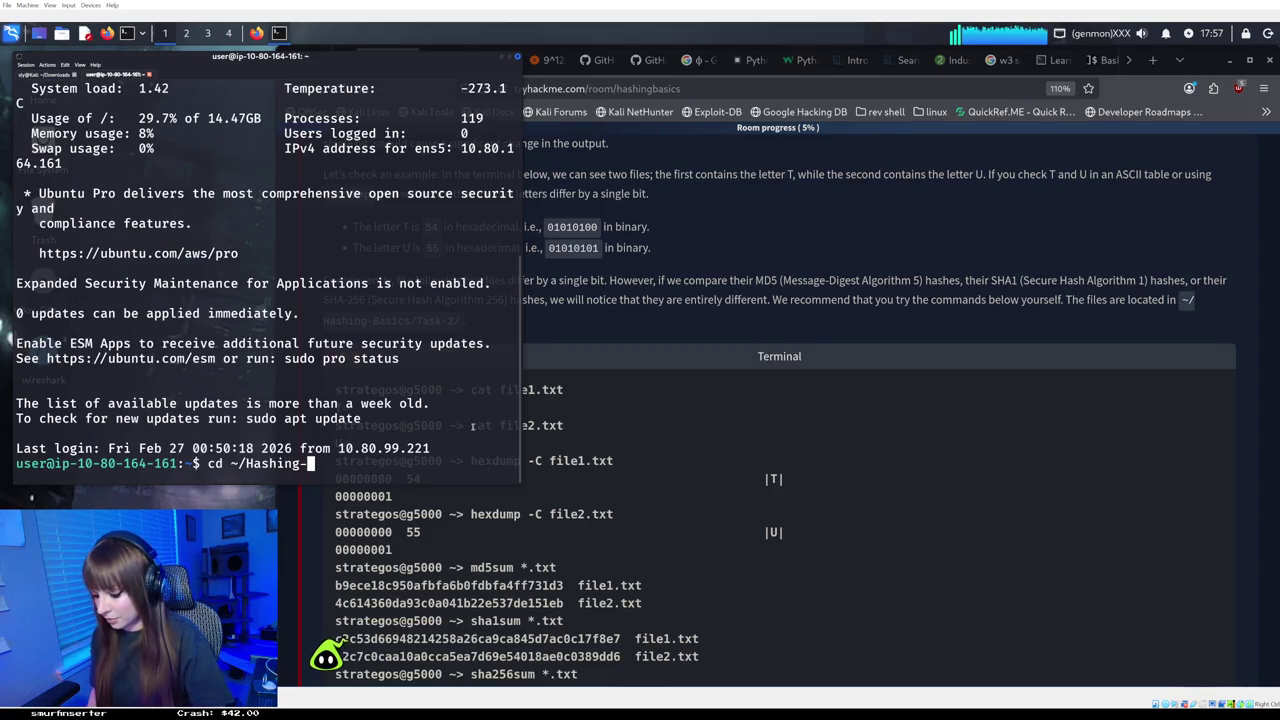
{"action": "type", "text": "-Basics"}
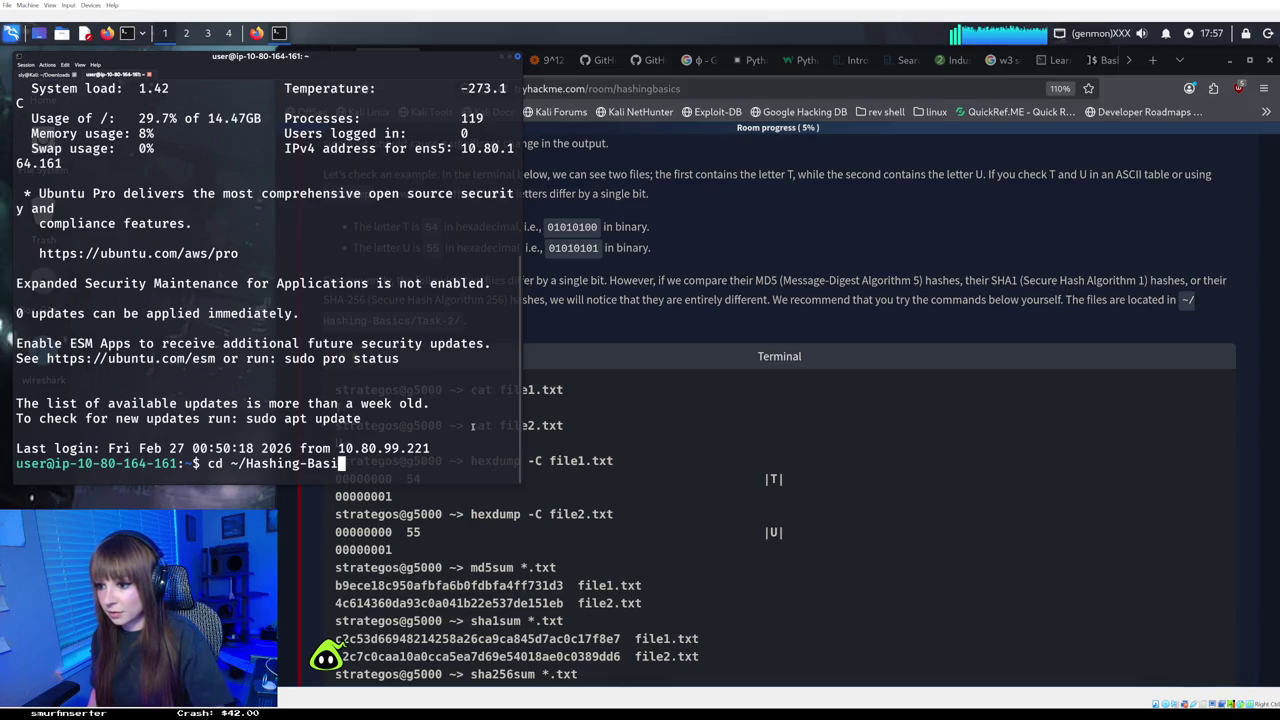
{"action": "type", "text": "/Tas"}
{"action": "type", "text": "k"}
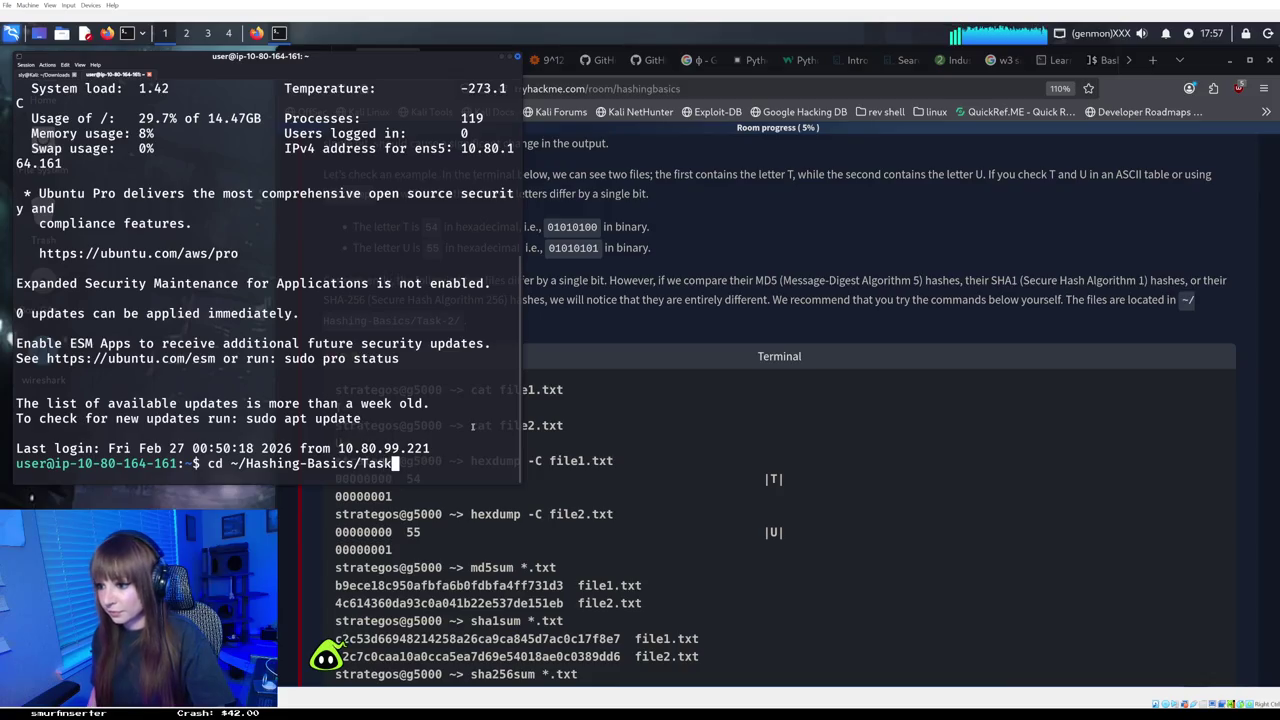
{"action": "type", "text": "-2"}
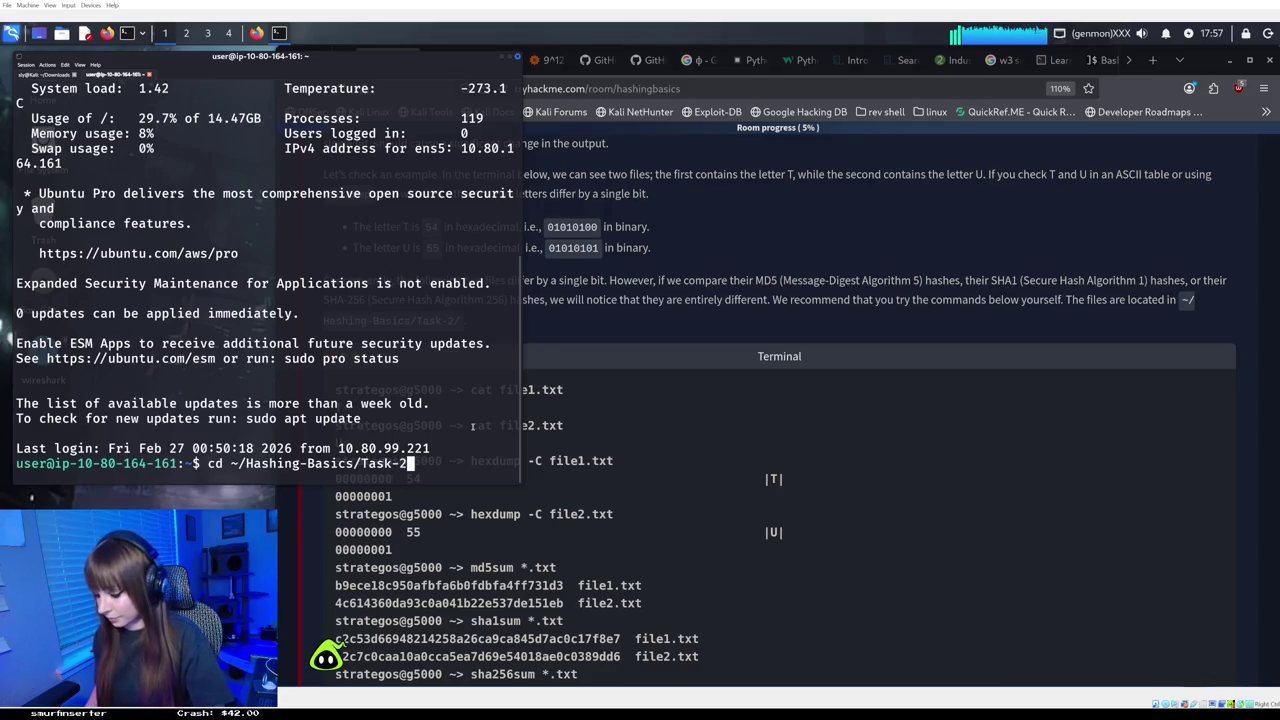
{"action": "key", "text": "Return"}
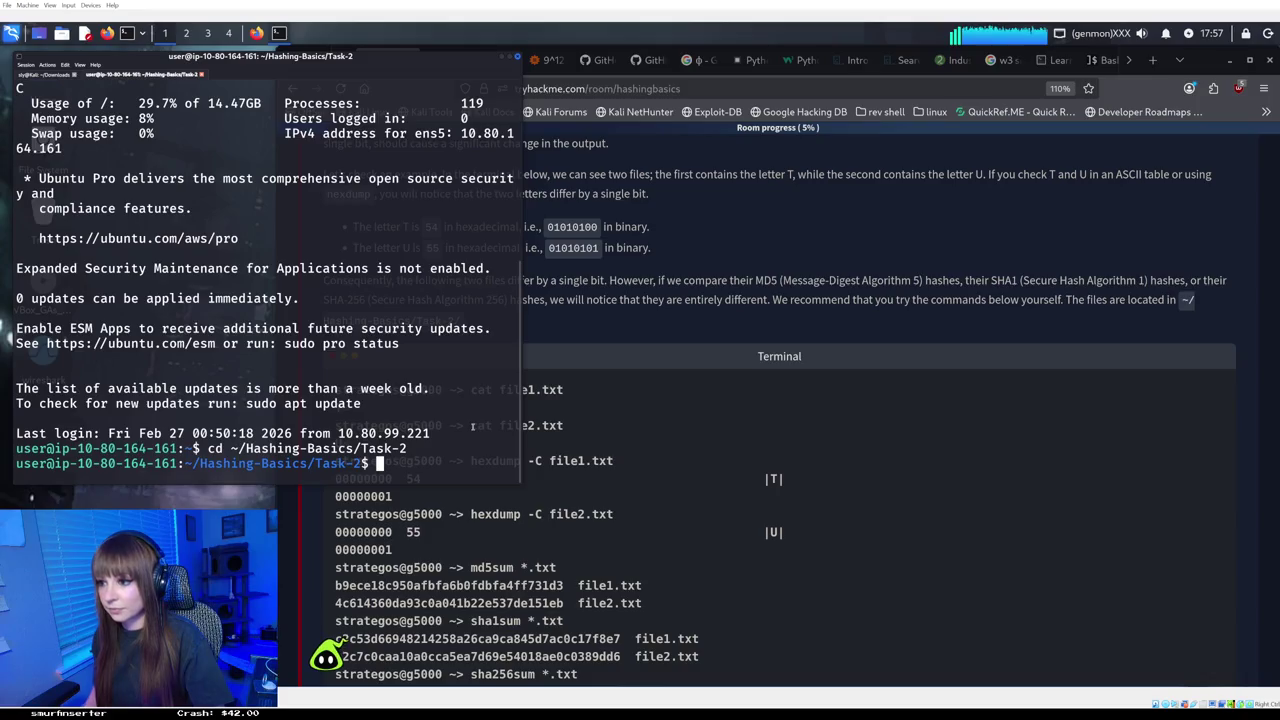
{"action": "type", "text": "ls"}
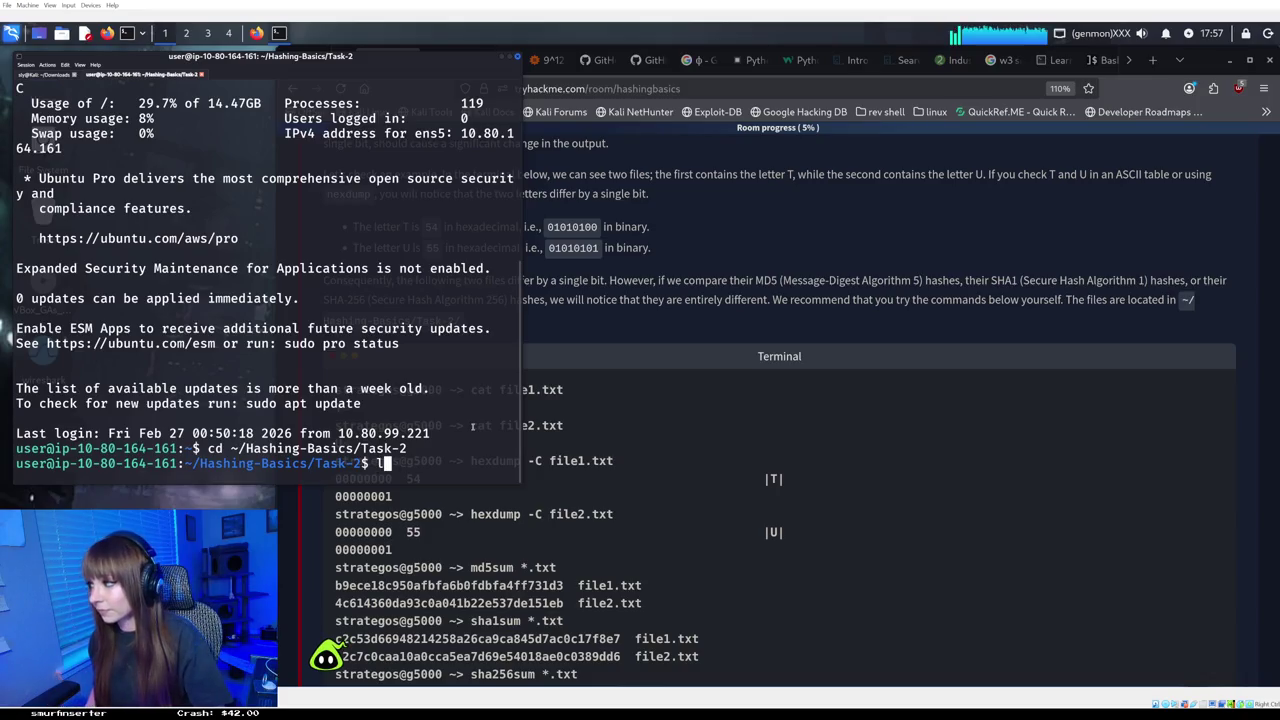
{"action": "key", "text": "Return"}
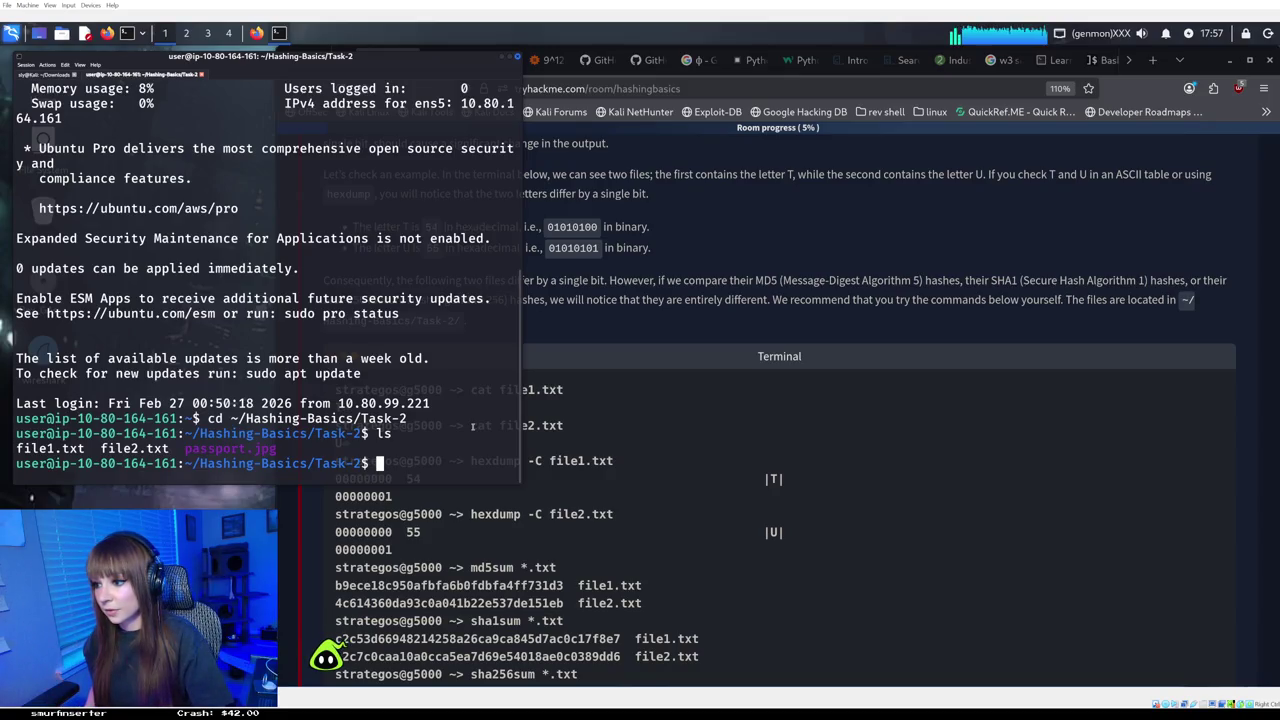
Print file2.txt (showing U), hexdump it to reveal byte 55, then print it again
{"action": "type", "text": "cat "}
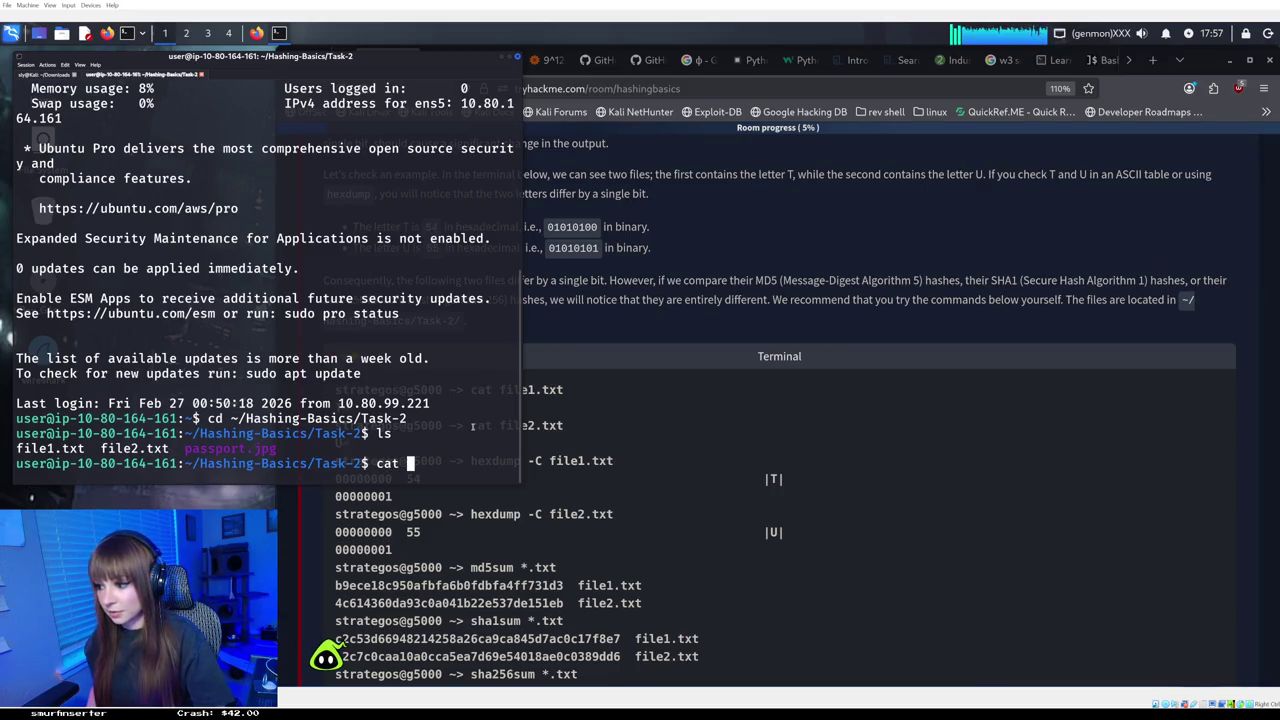
{"action": "type", "text": "file"}
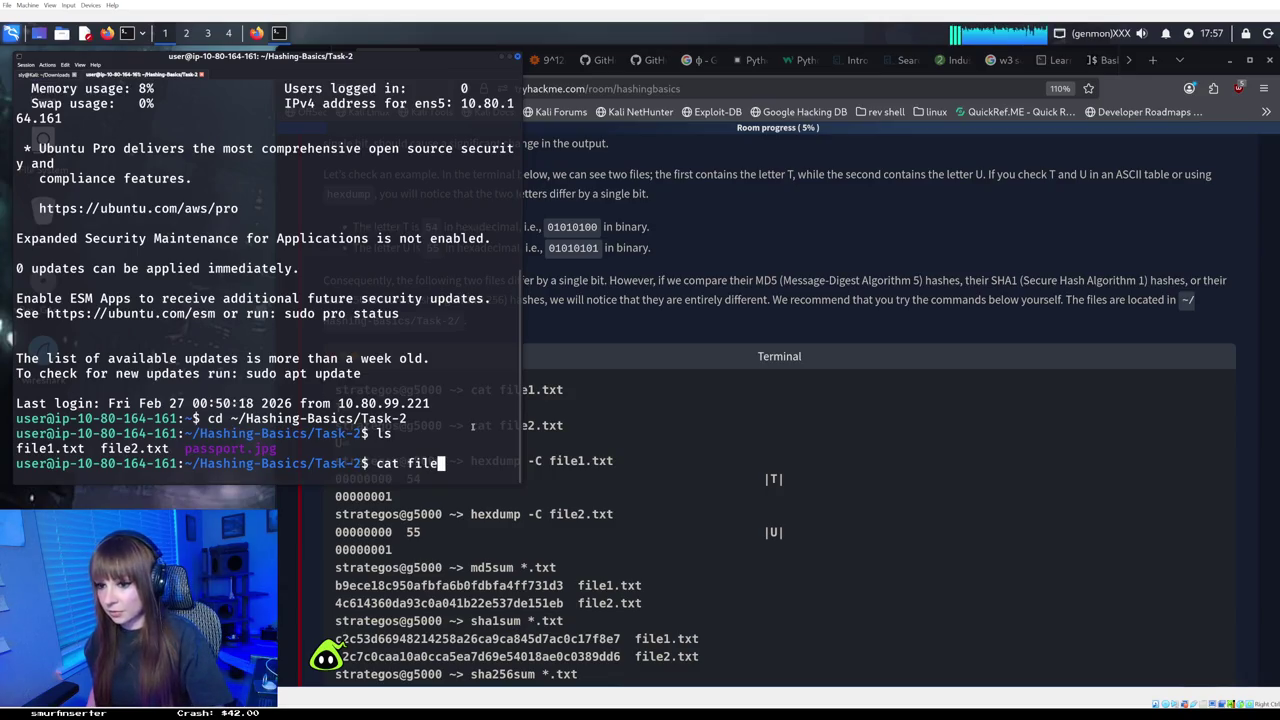
{"action": "type", "text": "2"}
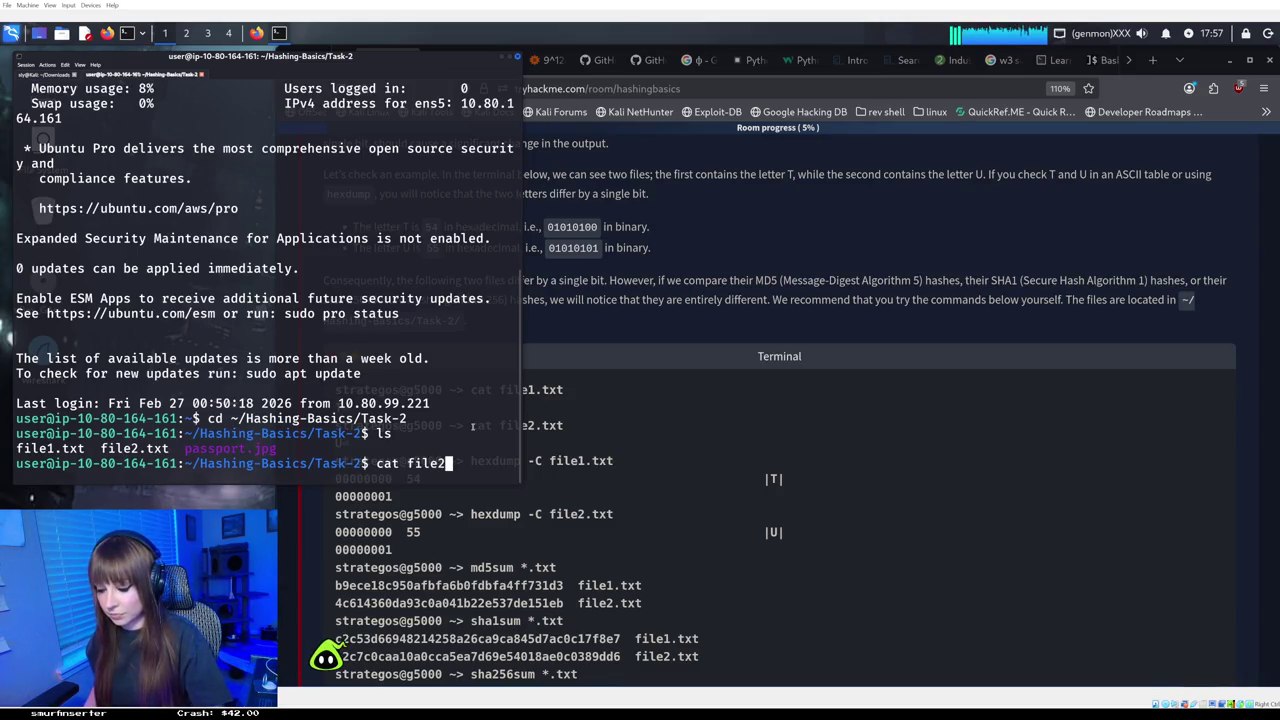
{"action": "key", "text": "Tab"}
{"action": "key", "text": "Return"}
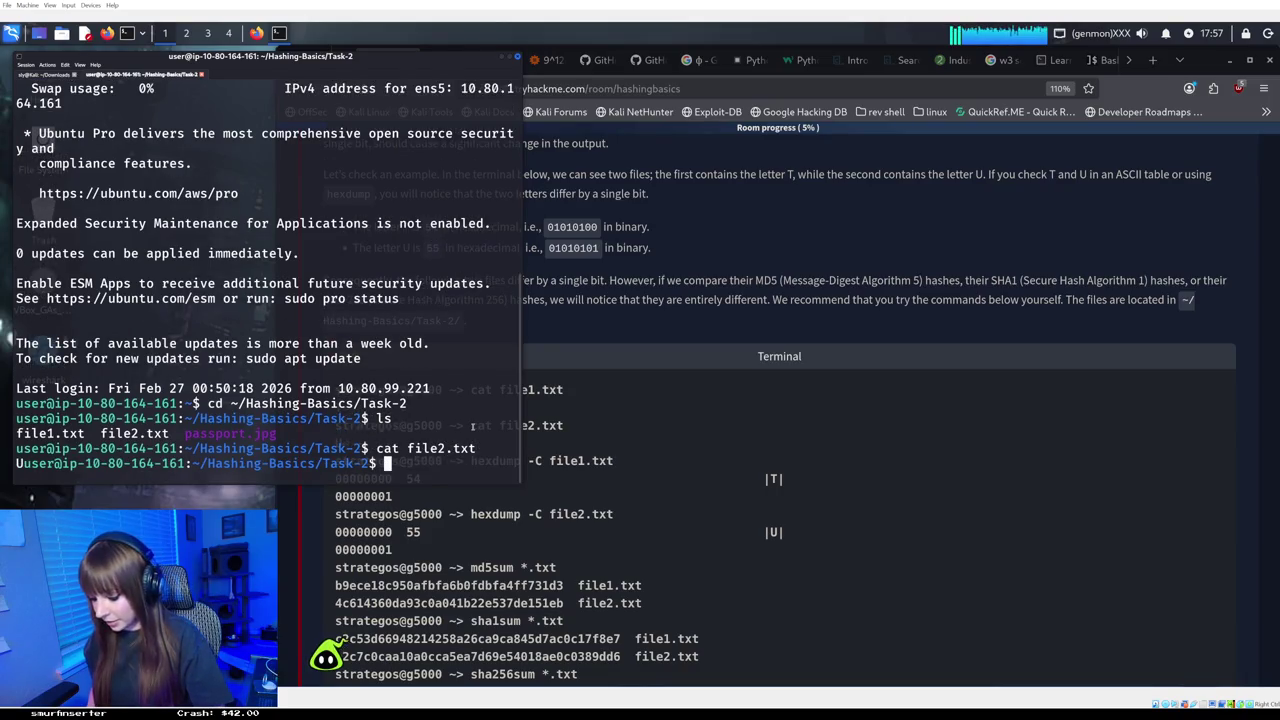
{"action": "type", "text": "hex"}
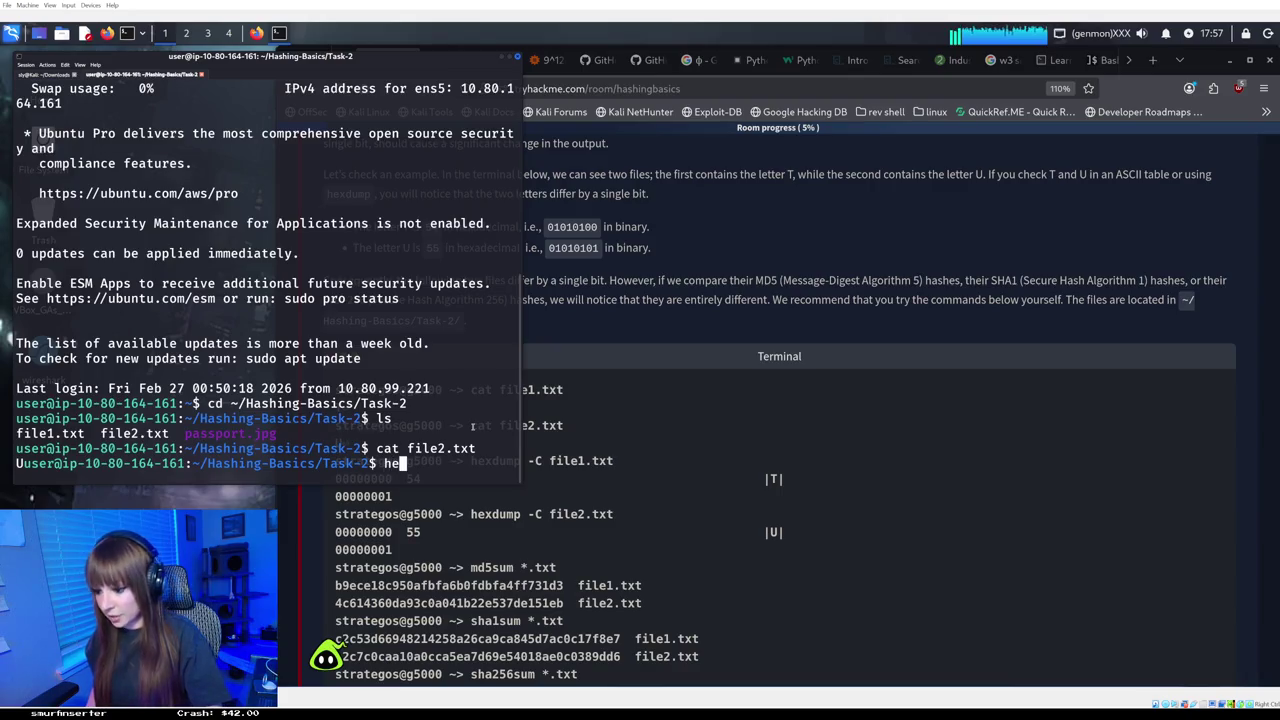
{"action": "type", "text": "dump "}
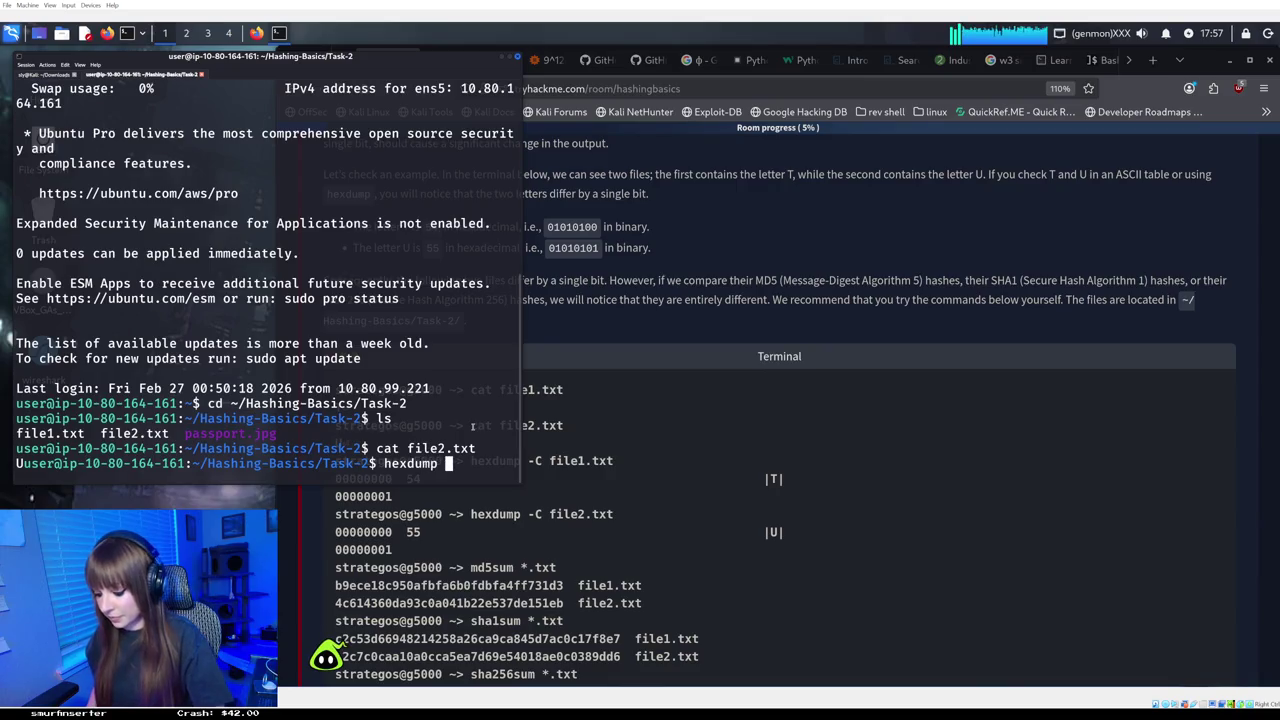
{"action": "type", "text": "file"}
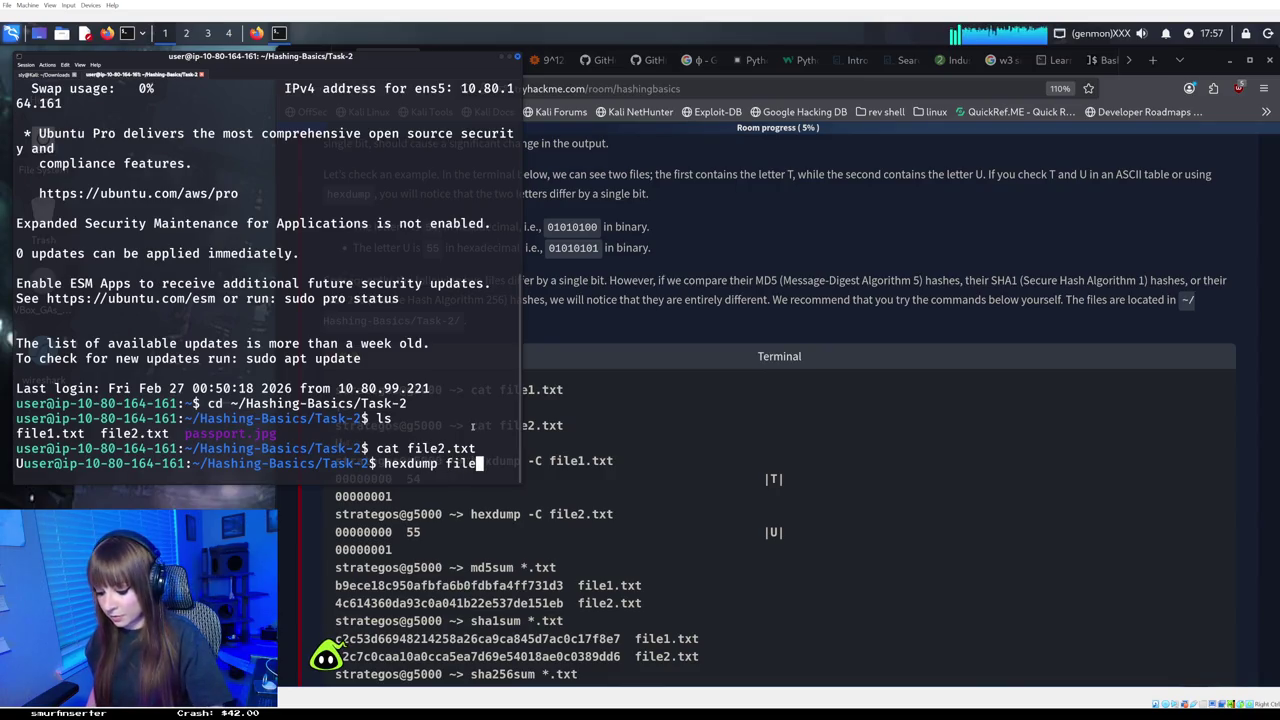
{"action": "type", "text": "2.txt"}
{"action": "key", "text": "Return"}
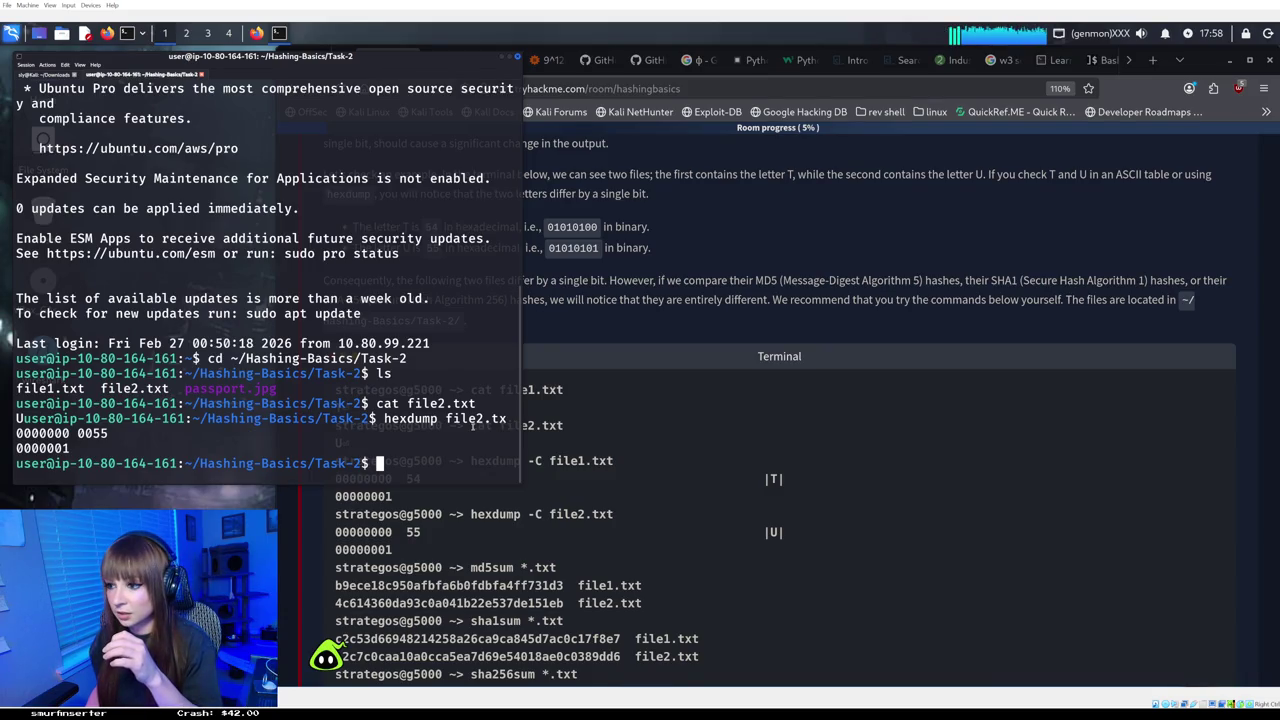
{"action": "key", "text": "Up"}
{"action": "key", "text": "Up"}
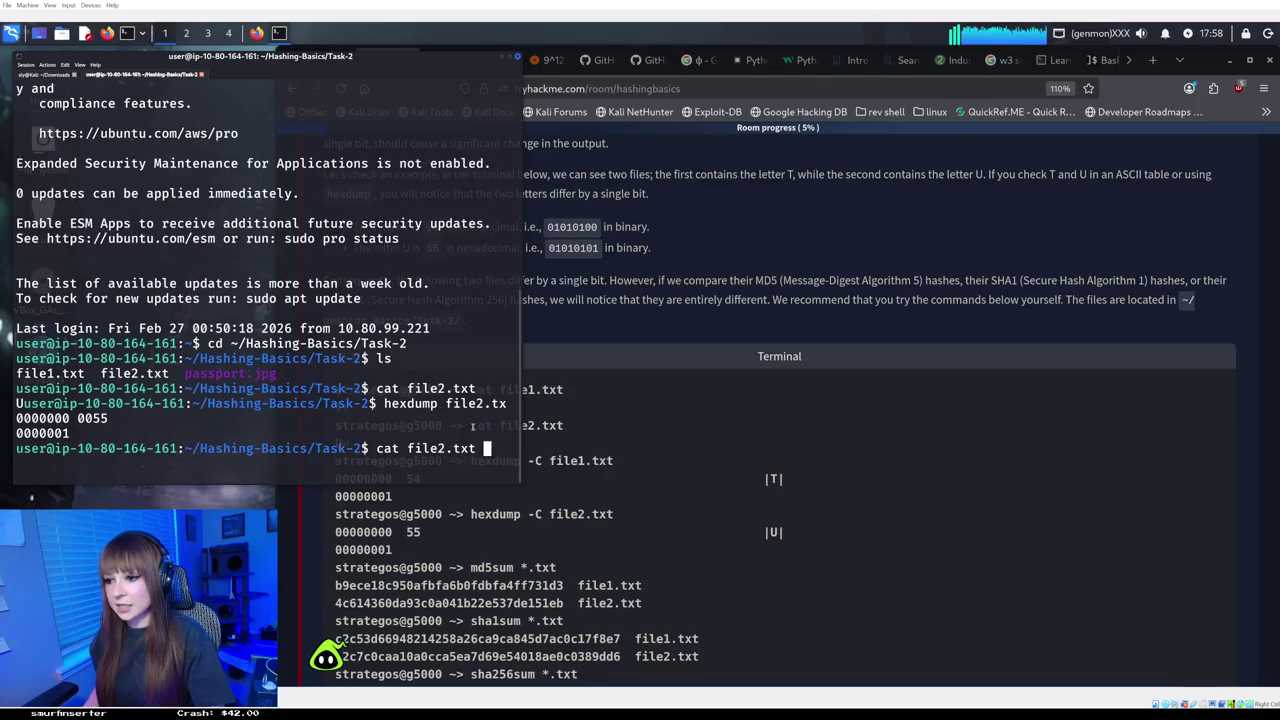
{"action": "key", "text": "Return"}
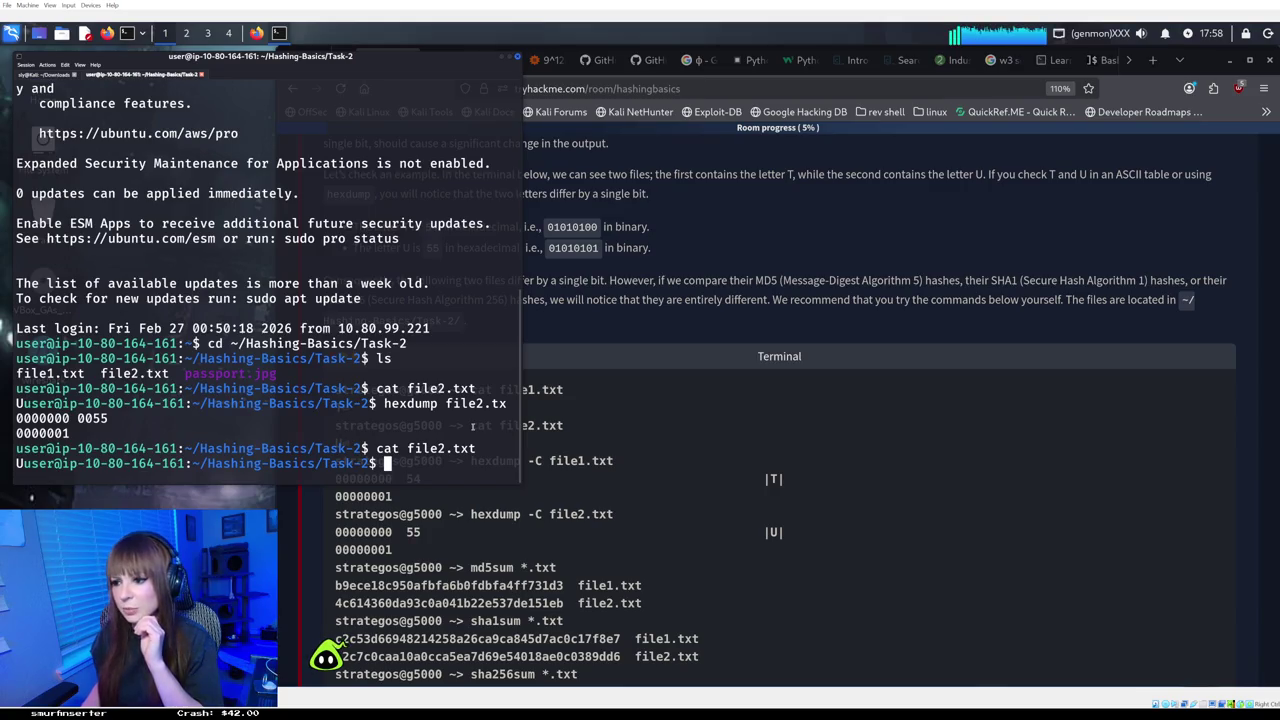
{"action": "left_click", "coordinate": [507, 552]}
{"action": "scroll", "coordinate": [509, 547], "scroll_direction": "up", "scroll_amount": 1}
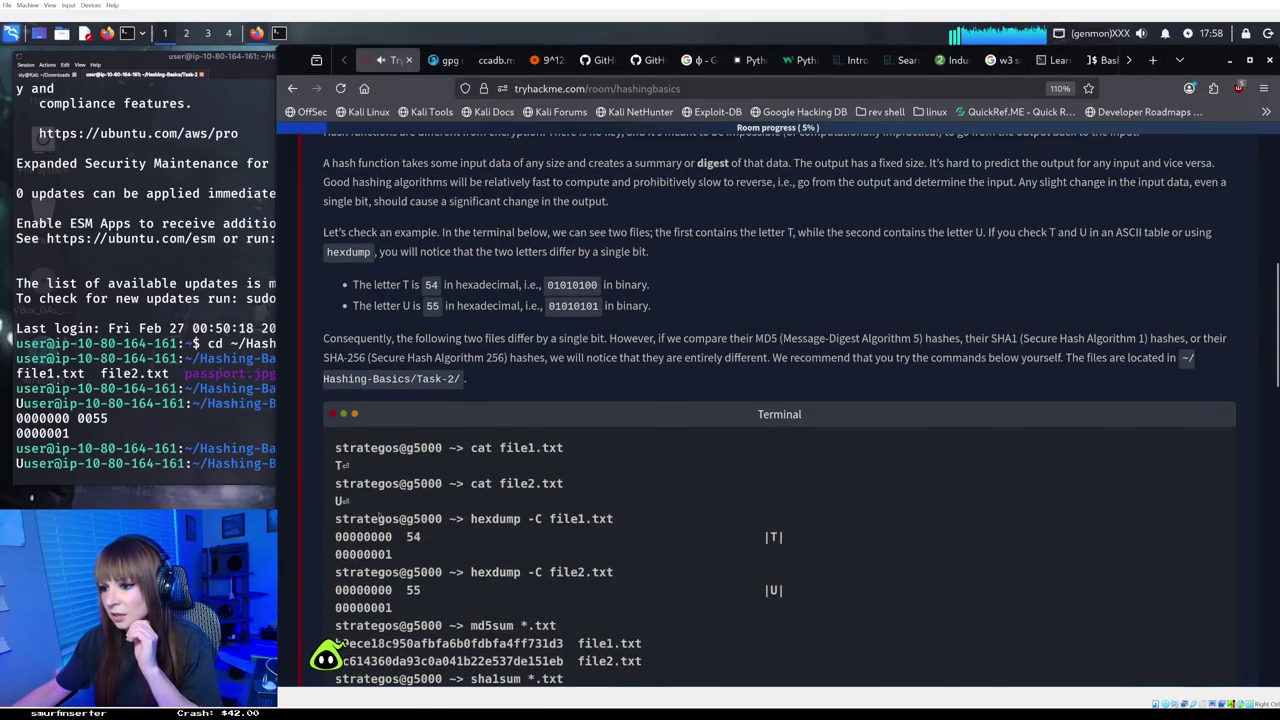
{"action": "key", "text": "alt+Tab"}
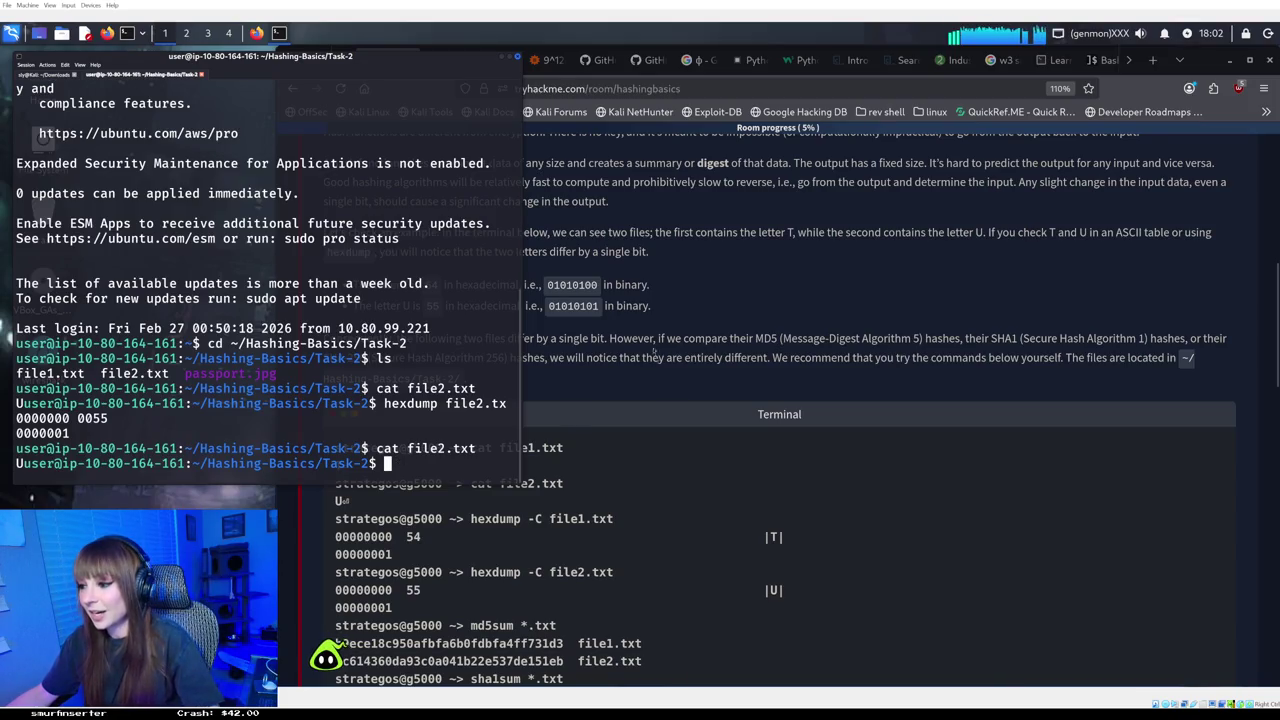
Run md5sum *.txt in Task-2, yielding hashes b9ece18c…f731d3 and 4c614360…de151eb
{"action": "left_click", "coordinate": [652, 365]}
{"action": "scroll", "coordinate": [652, 365], "scroll_direction": "down", "scroll_amount": 5}
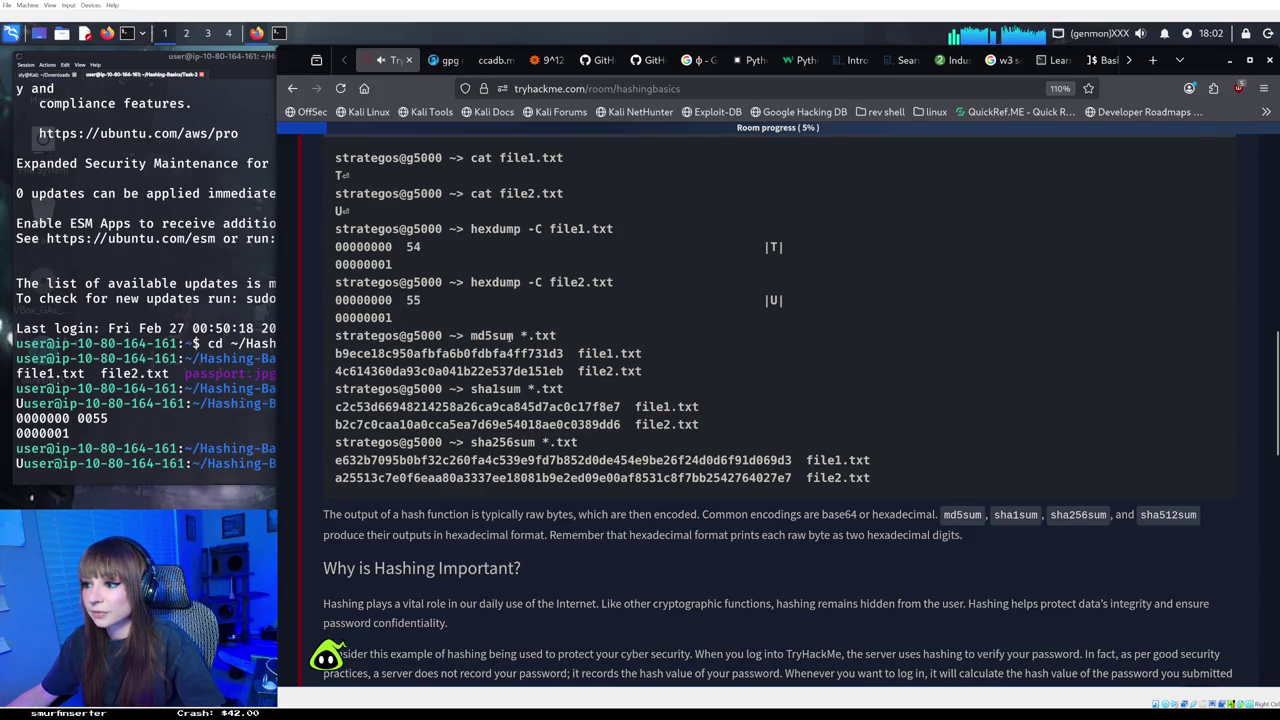
{"action": "key", "text": "alt+Tab"}
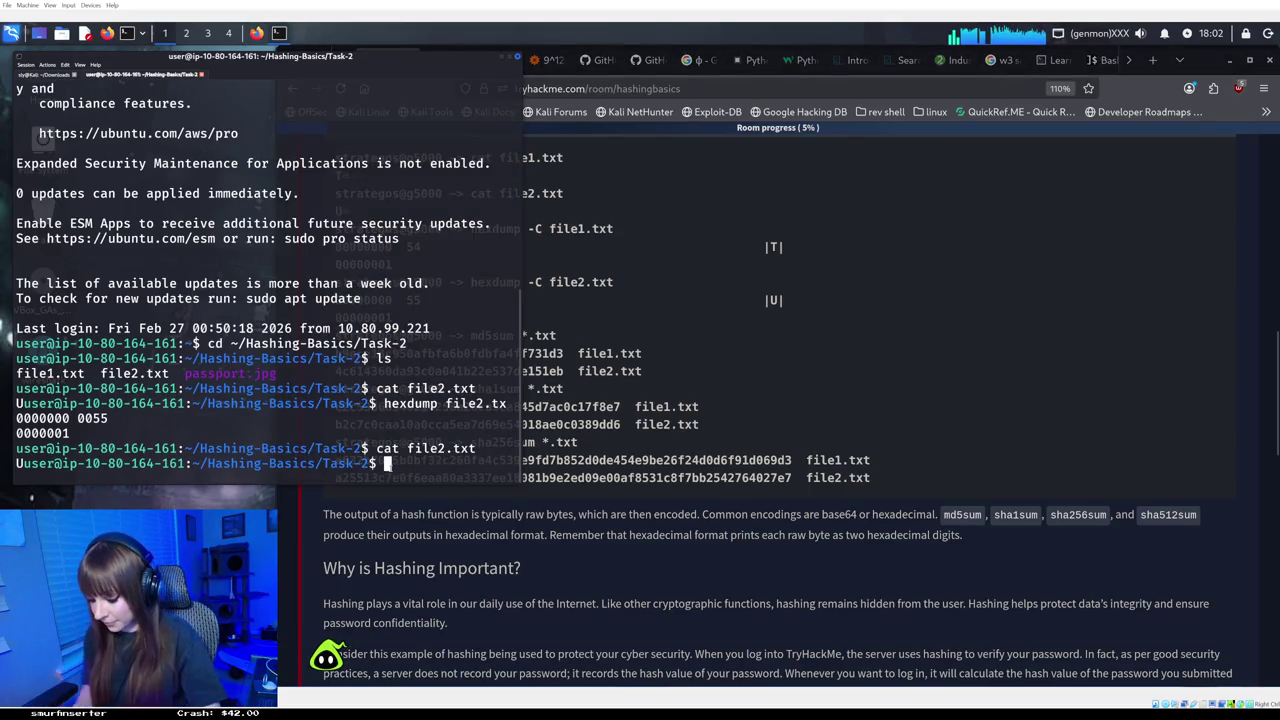
{"action": "type", "text": "md5sum "}
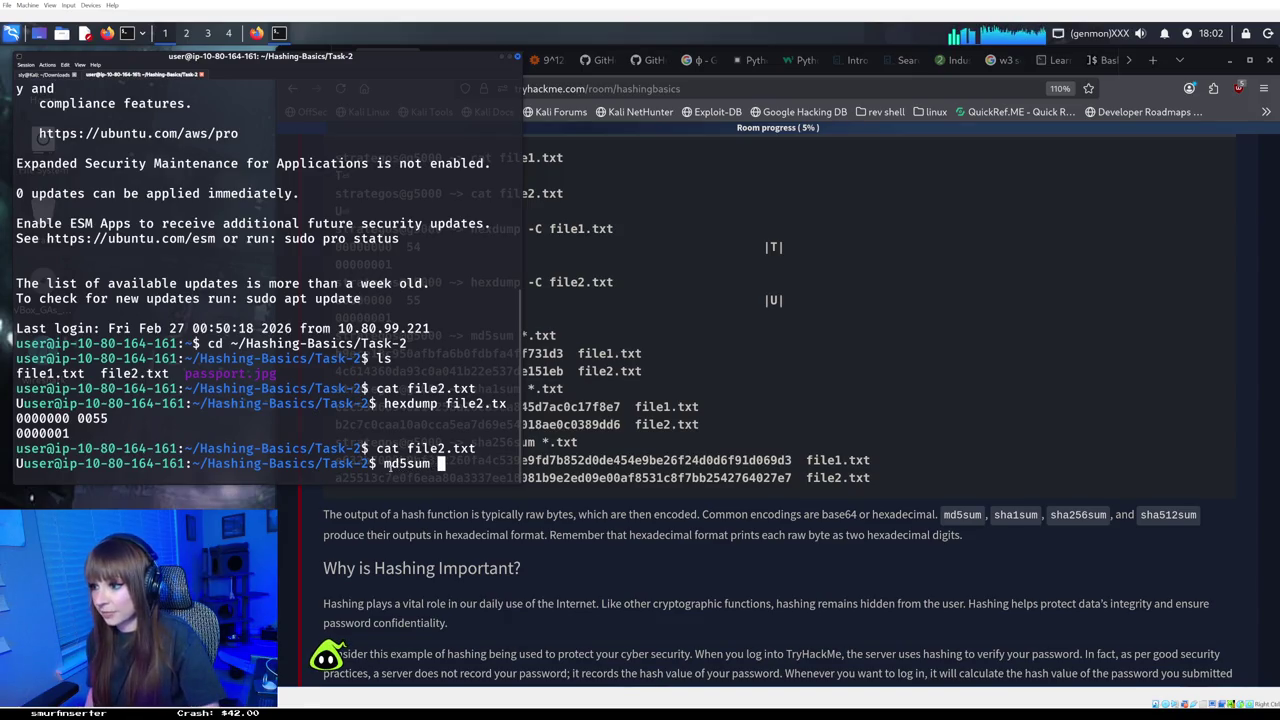
{"action": "type", "text": "*."}
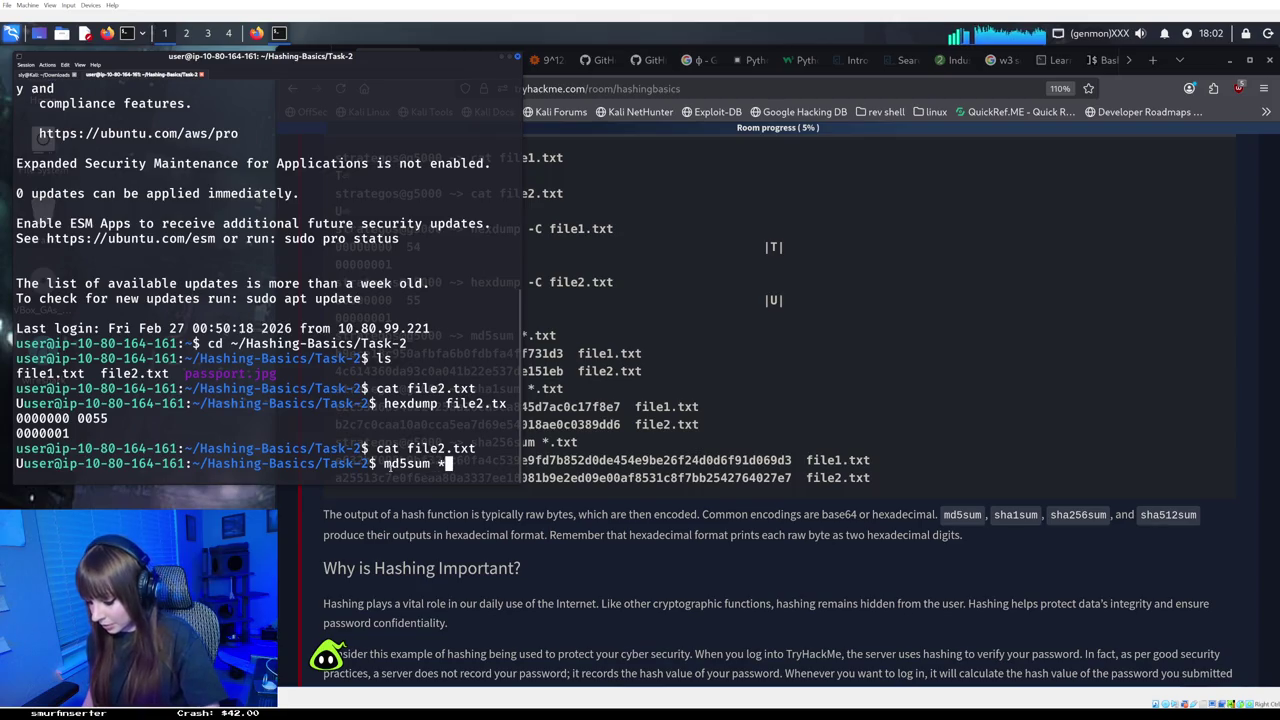
{"action": "type", "text": "txt"}
{"action": "key", "text": "Return"}
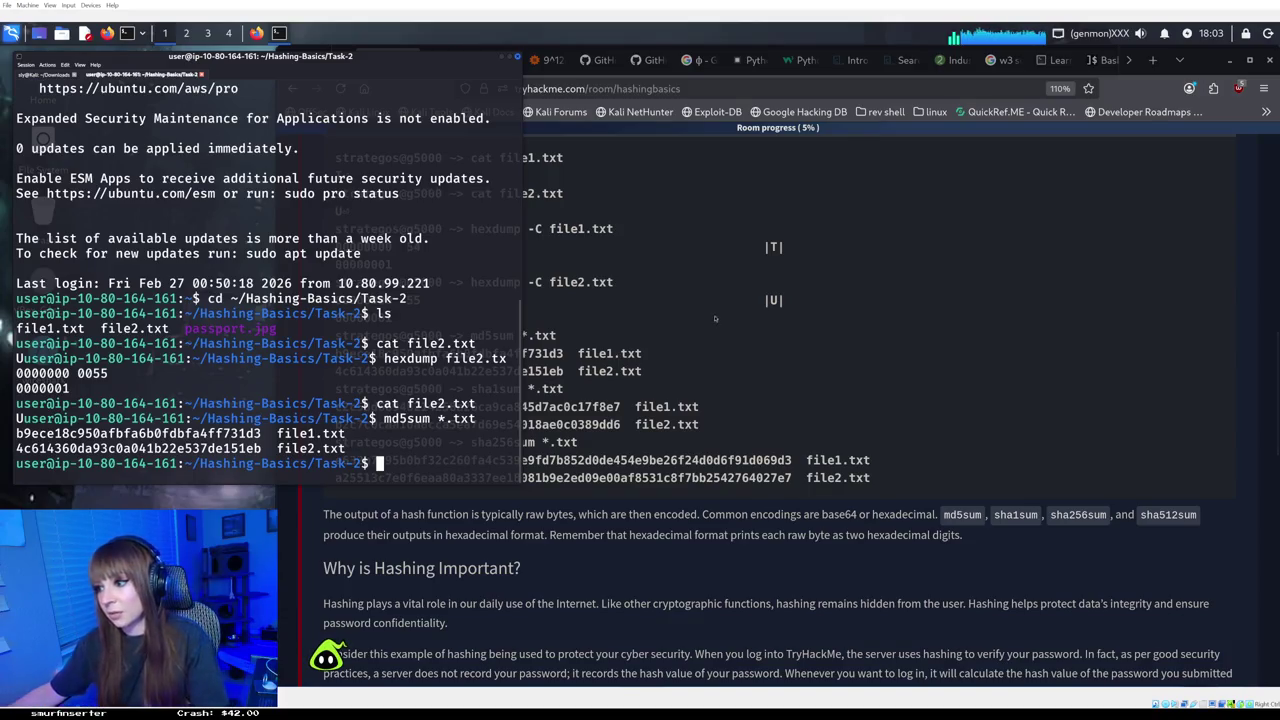
{"action": "left_click", "coordinate": [647, 400]}
Read on through the room's sections on why hashing matters and hash collisions
{"action": "scroll", "coordinate": [600, 378], "scroll_direction": "down", "scroll_amount": 2}
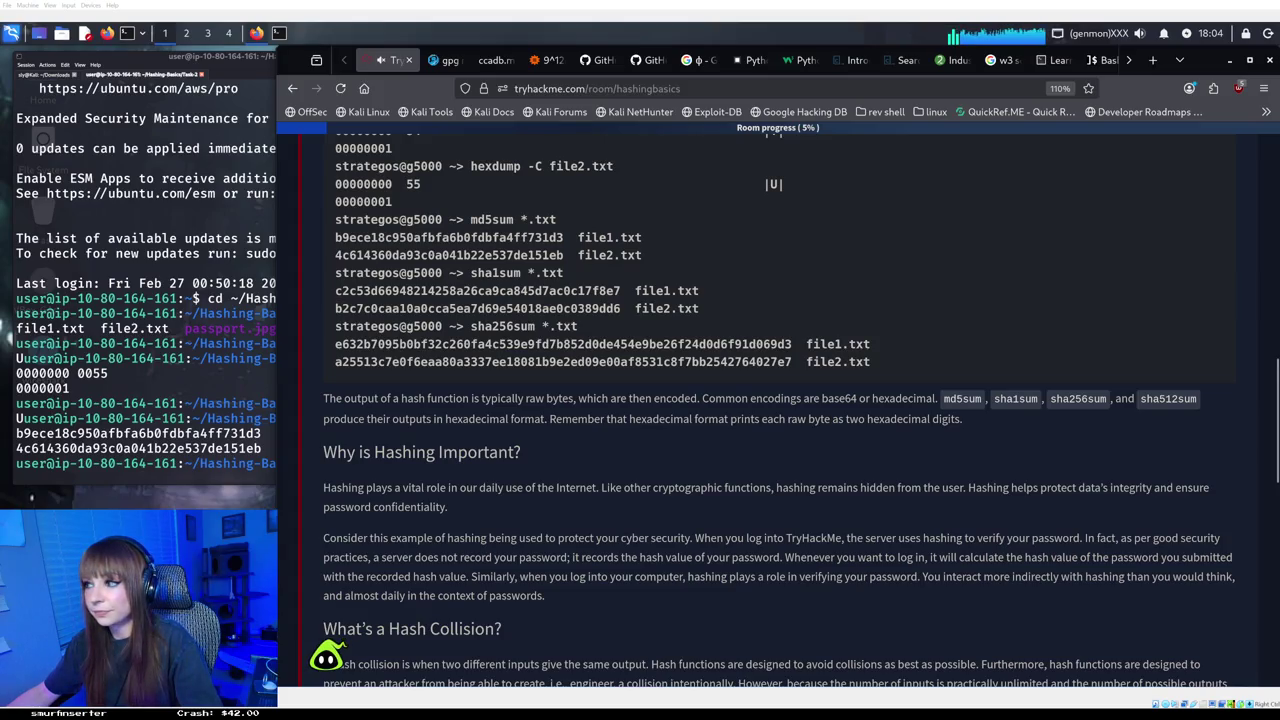
{"action": "key", "text": "alt+Tab"}
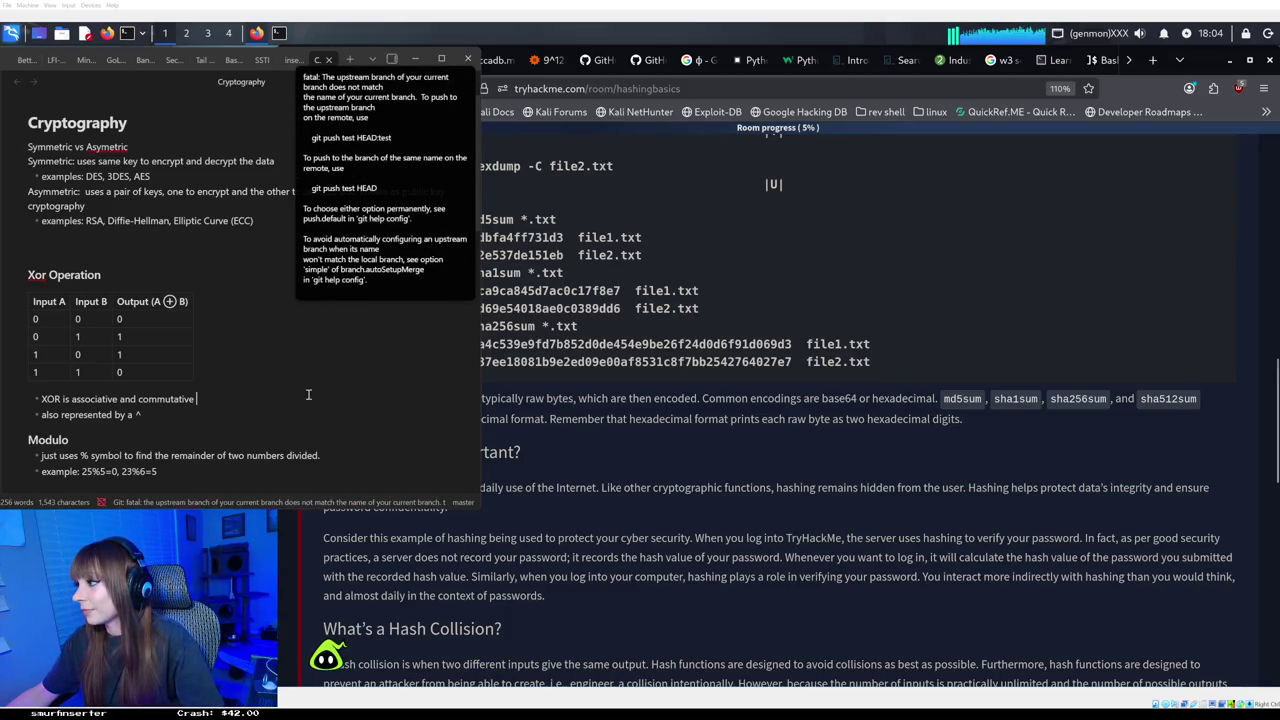
Add an empty line at the end of the Cryptography note, below the gpg --decrypt command
{"action": "scroll", "coordinate": [308, 394], "scroll_direction": "down", "scroll_amount": 5}
{"action": "scroll", "coordinate": [308, 394], "scroll_direction": "down", "scroll_amount": 5}
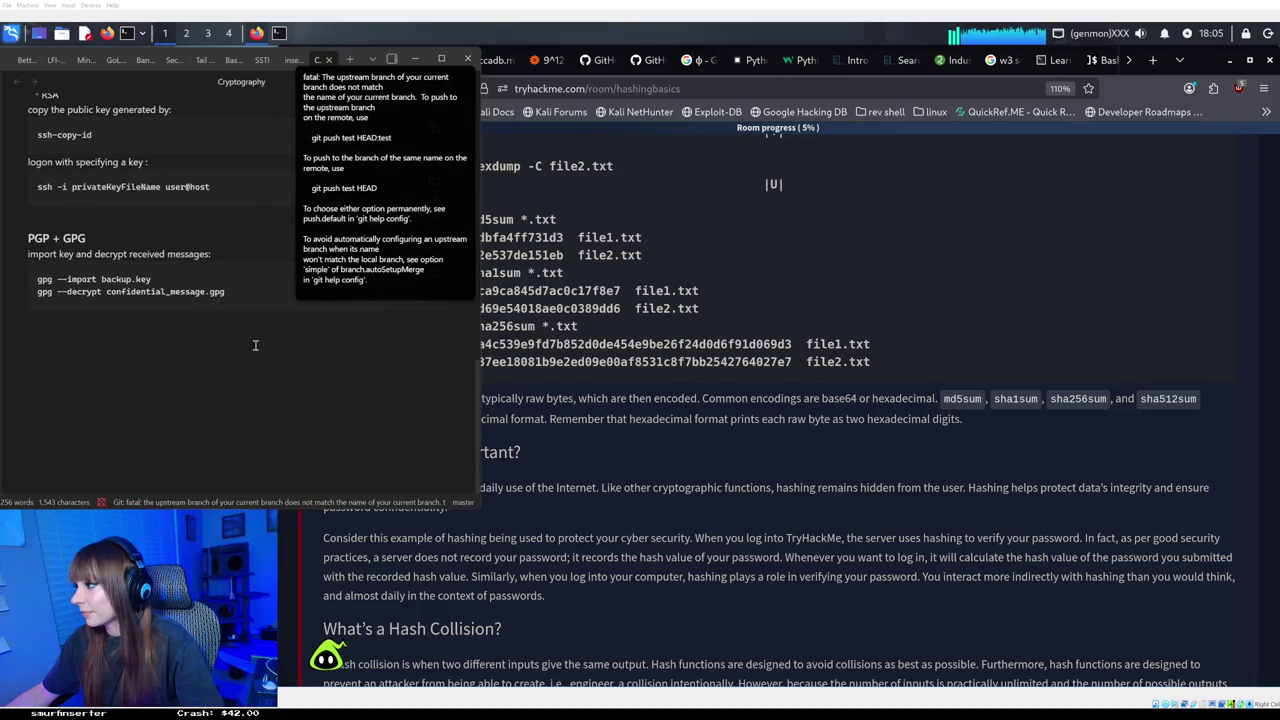
{"action": "left_click", "coordinate": [245, 335]}
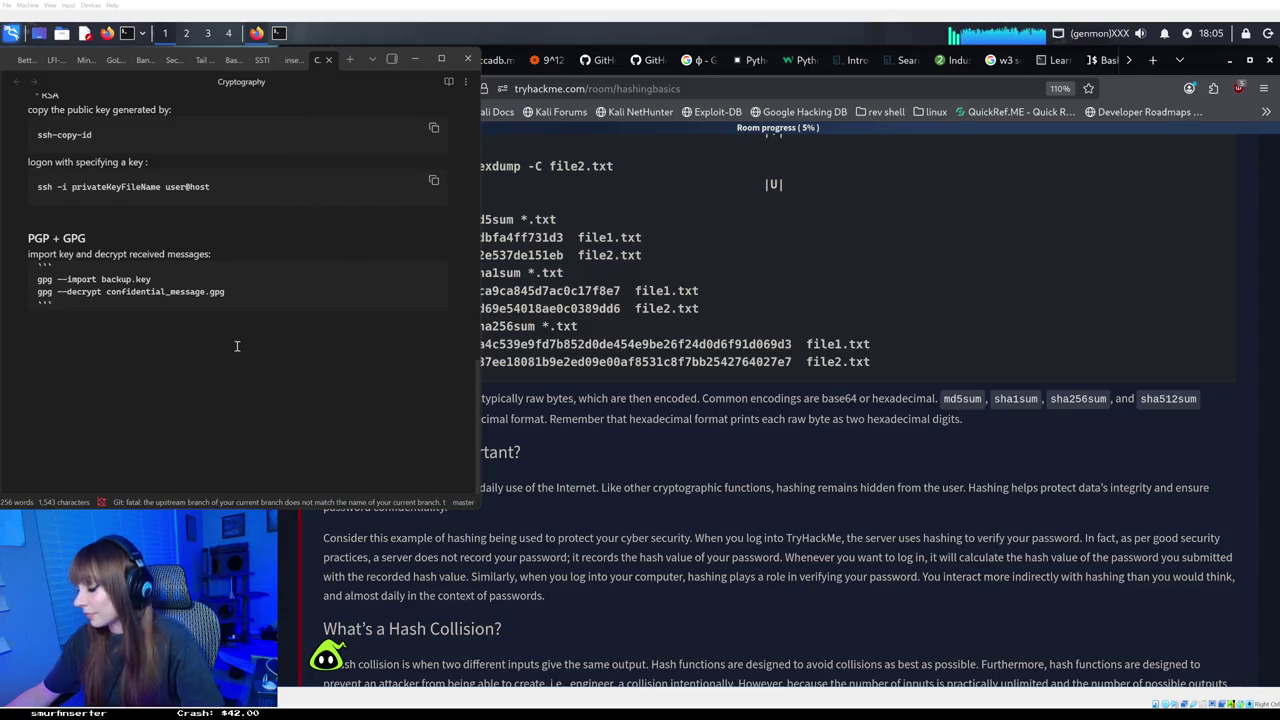
{"action": "key", "text": "Return"}
{"action": "key", "text": "Return"}
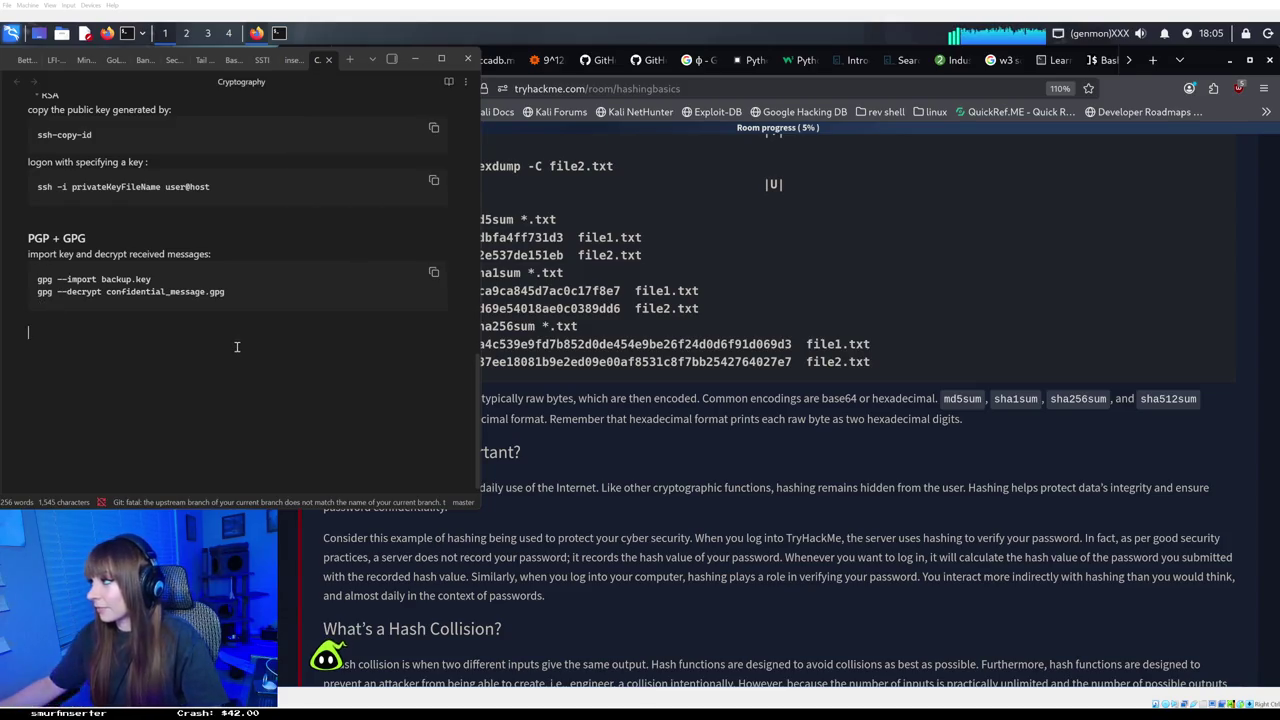
{"action": "scroll", "coordinate": [190, 378], "scroll_direction": "up", "scroll_amount": 5}
{"action": "scroll", "coordinate": [190, 378], "scroll_direction": "up", "scroll_amount": 5}
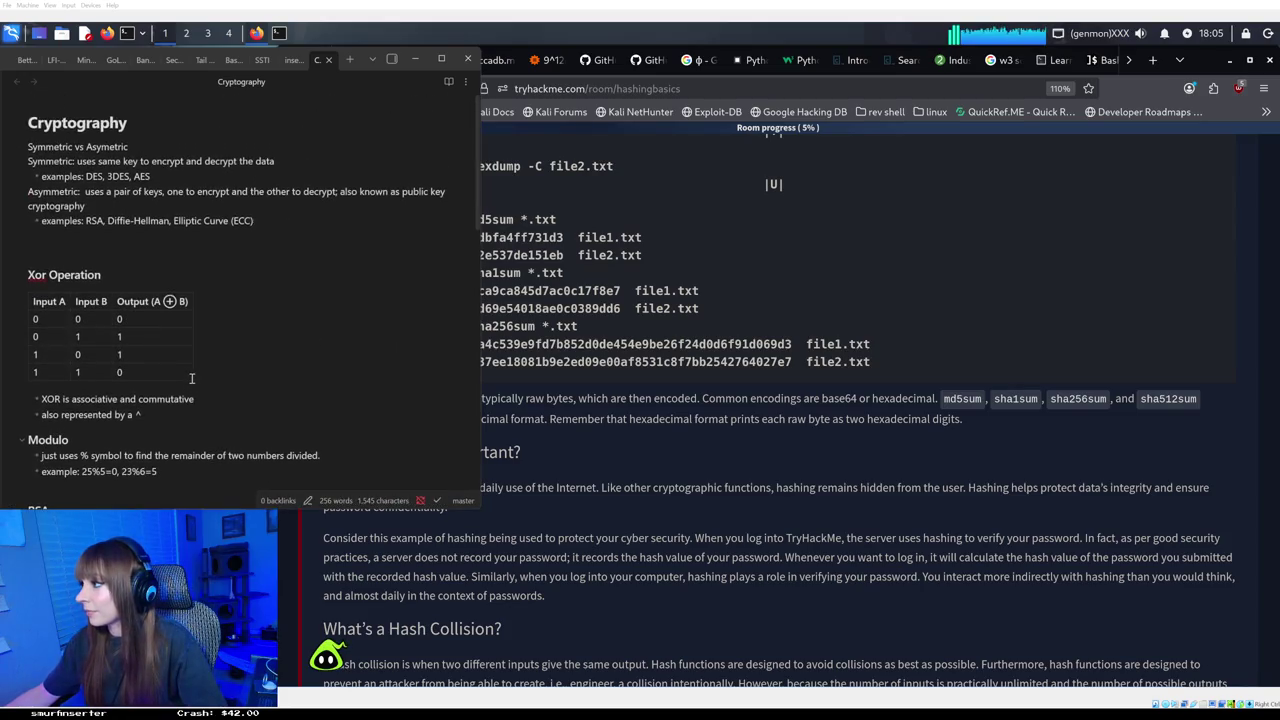
{"action": "scroll", "coordinate": [191, 378], "scroll_direction": "down", "scroll_amount": 10}
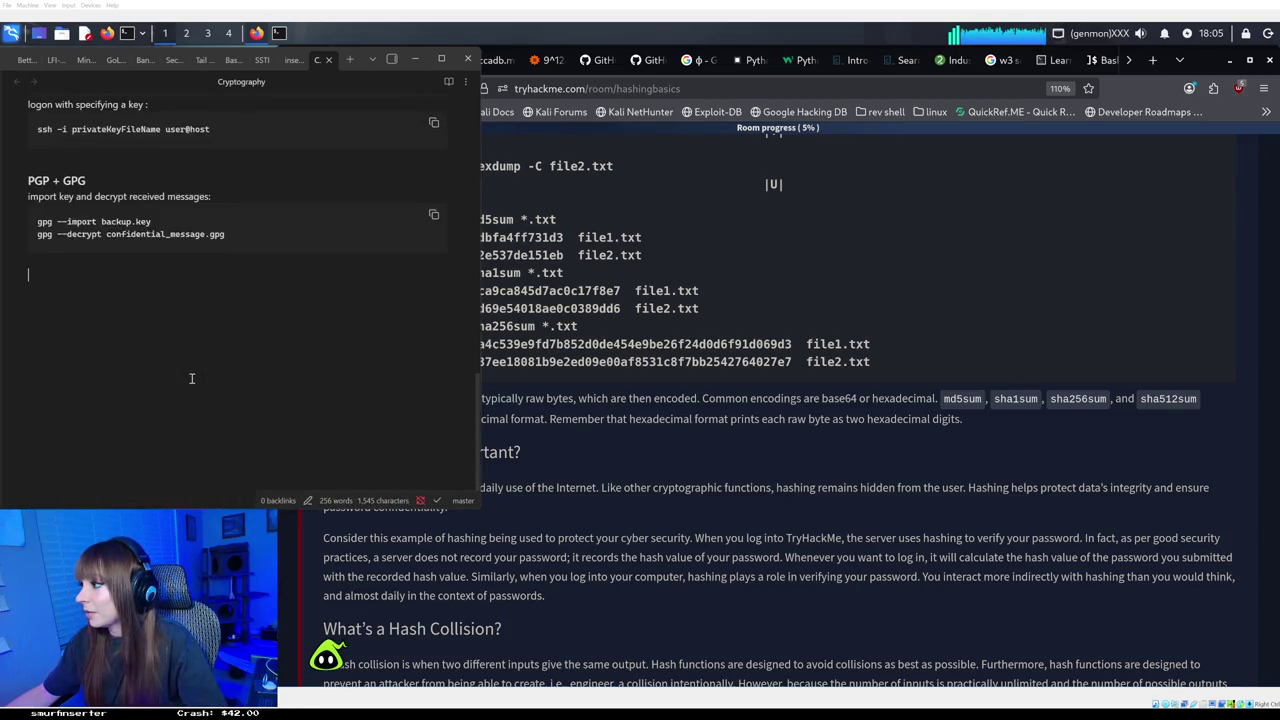
{"action": "left_click", "coordinate": [207, 322]}
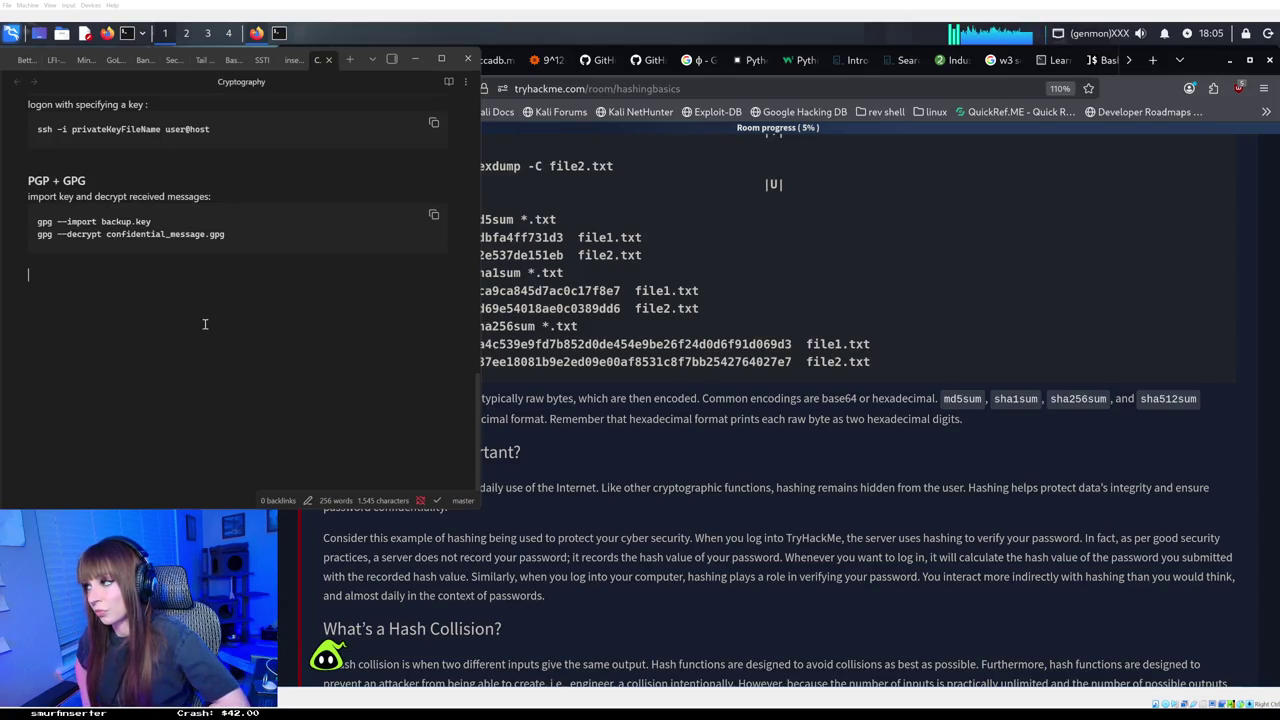
Add a '#### Hashing' heading at the end of the Cryptography note and start a bullet beneath it
{"action": "type", "text": "Has"}
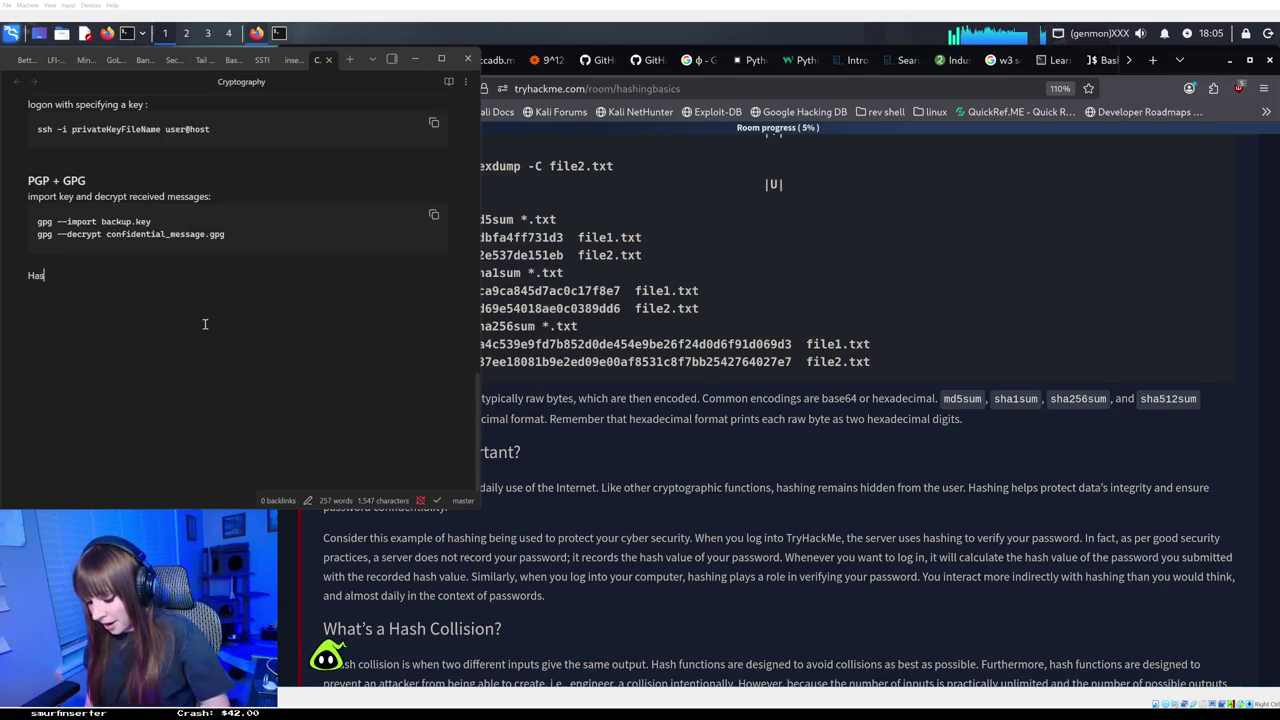
{"action": "key", "text": "BackSpace"}
{"action": "key", "text": "BackSpace"}
{"action": "key", "text": "BackSpace"}
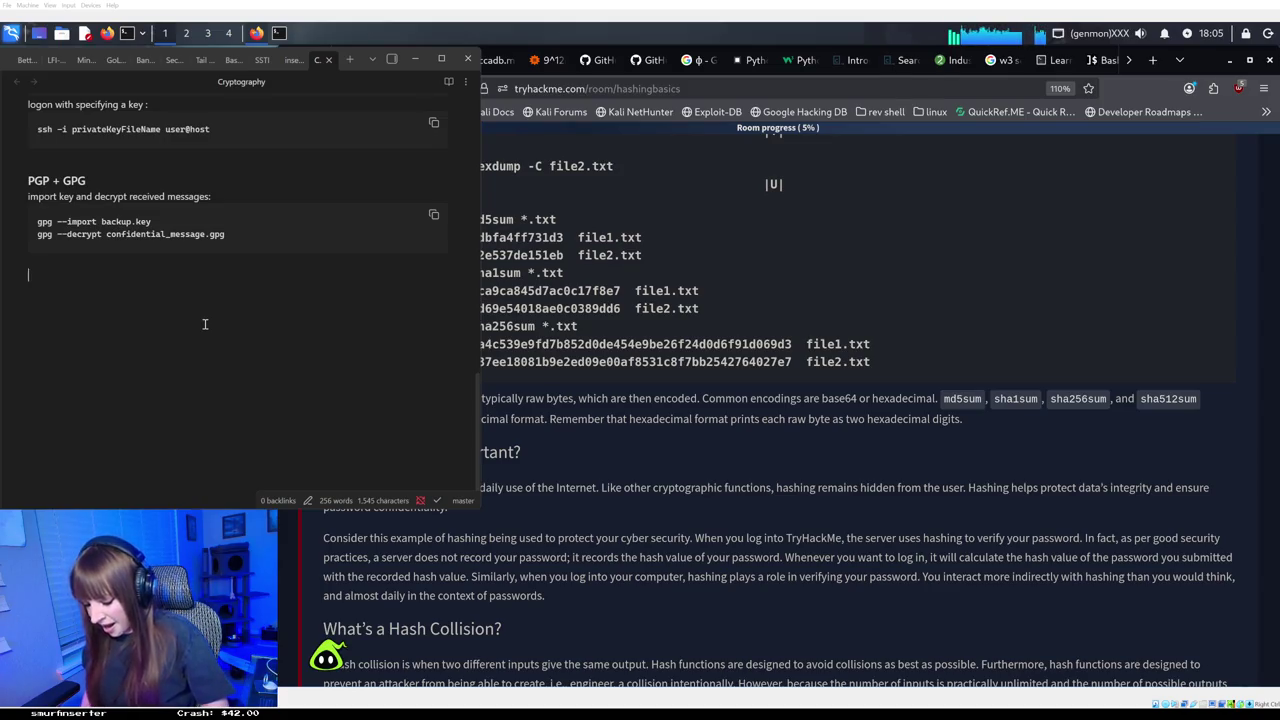
{"action": "type", "text": "#### Hashin"}
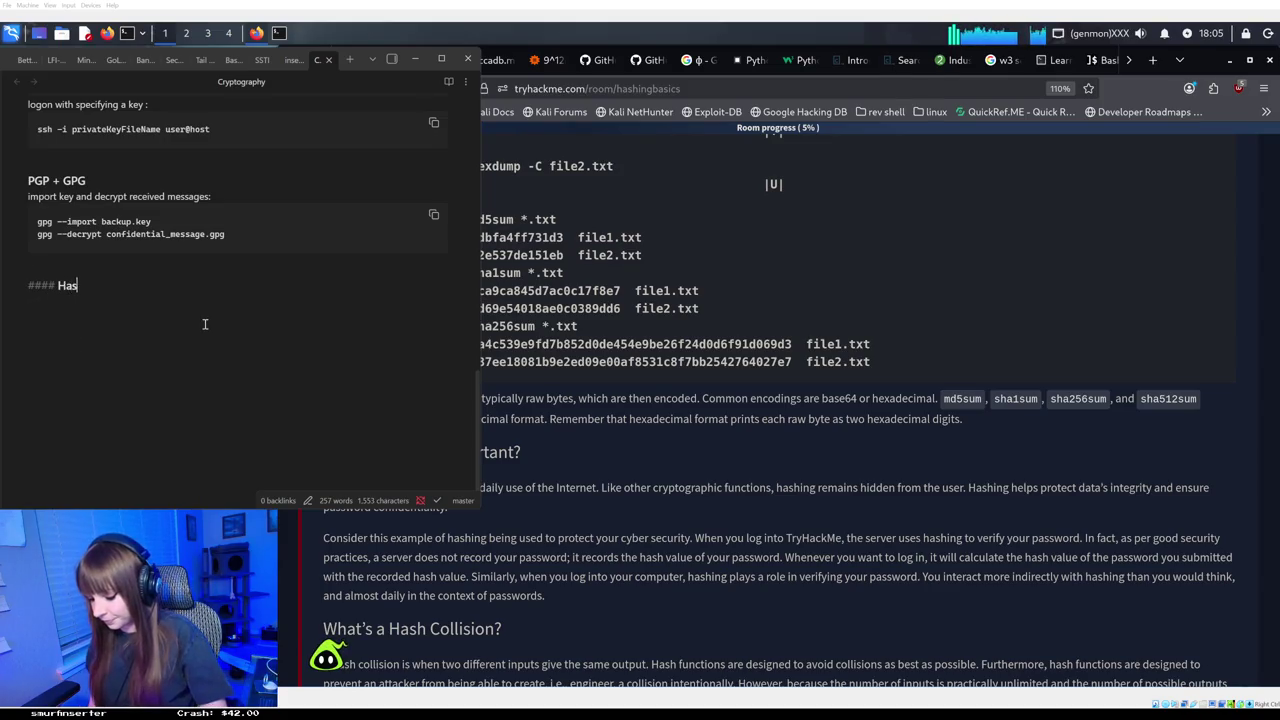
{"action": "type", "text": "g"}
{"action": "key", "text": "Return"}
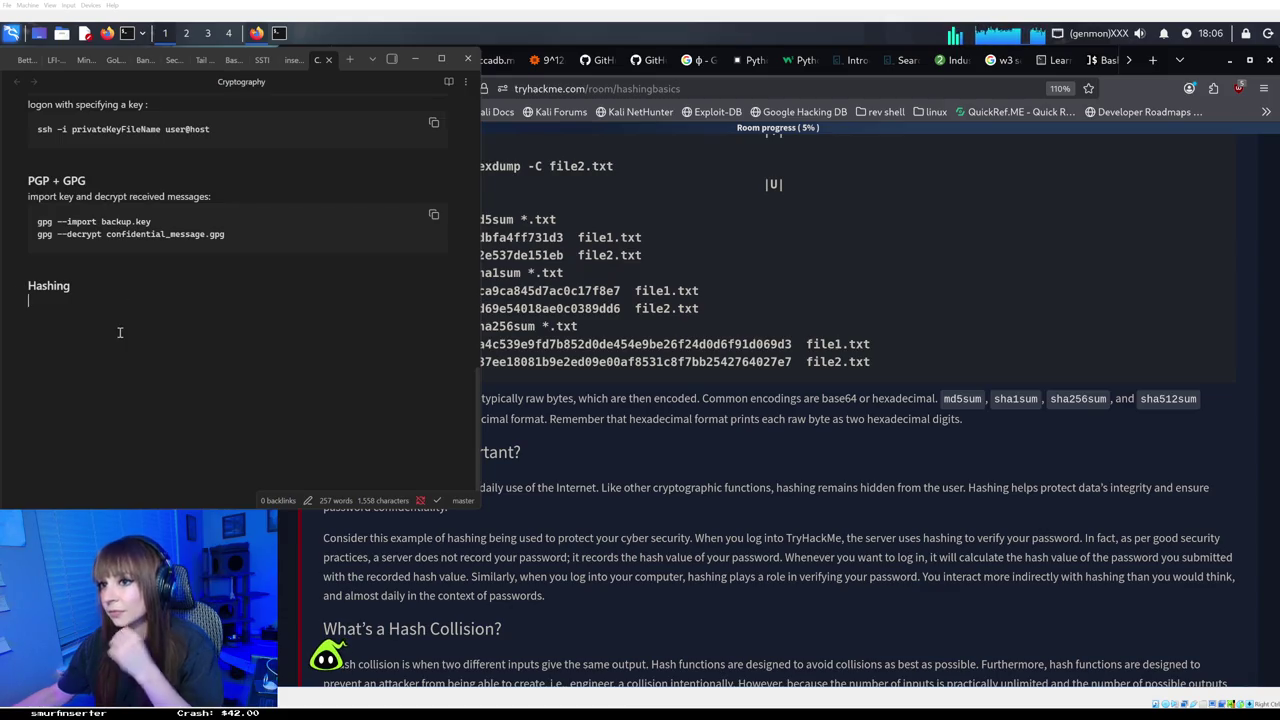
{"action": "type", "text": "- "}
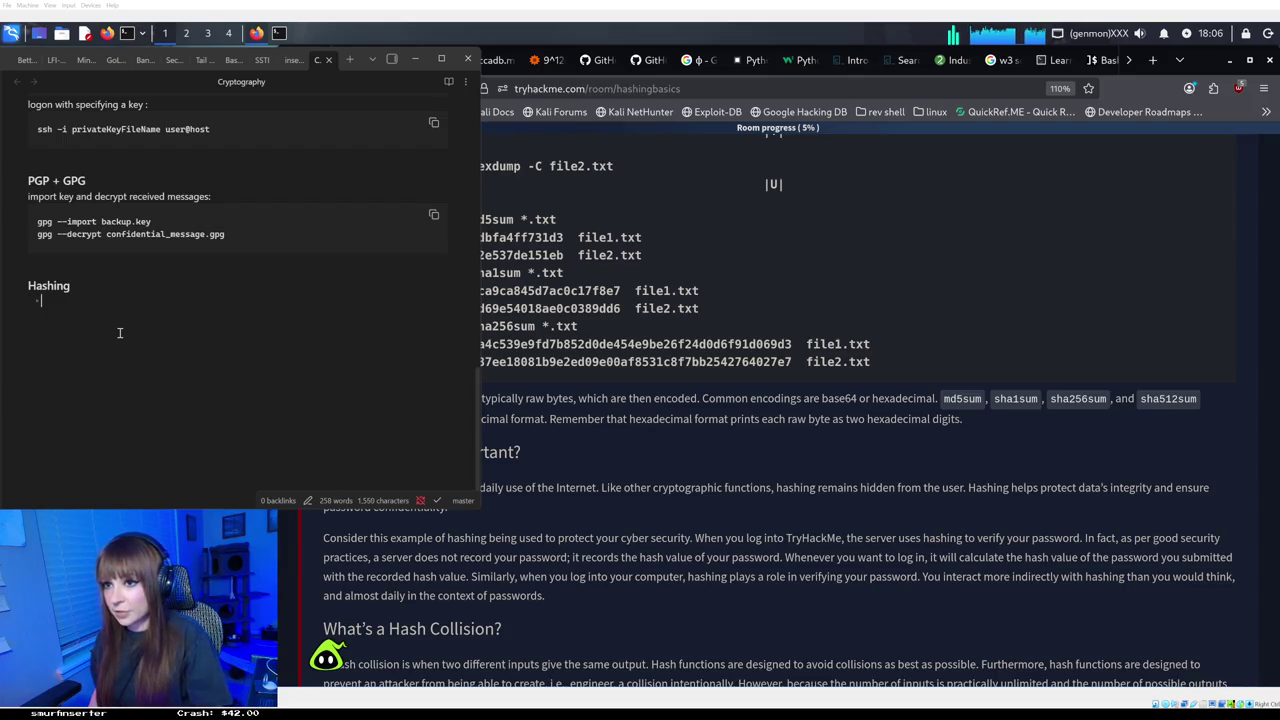
{"action": "type", "text": "heoutputof"}
Finish the bullet: hash function output is raw bytes, commonly encoded with base64 or hexidecimal
{"action": "key", "text": "BackSpace"}
{"action": "key", "text": "BackSpace"}
{"action": "key", "text": "BackSpace"}
{"action": "type", "text": "f a has"}
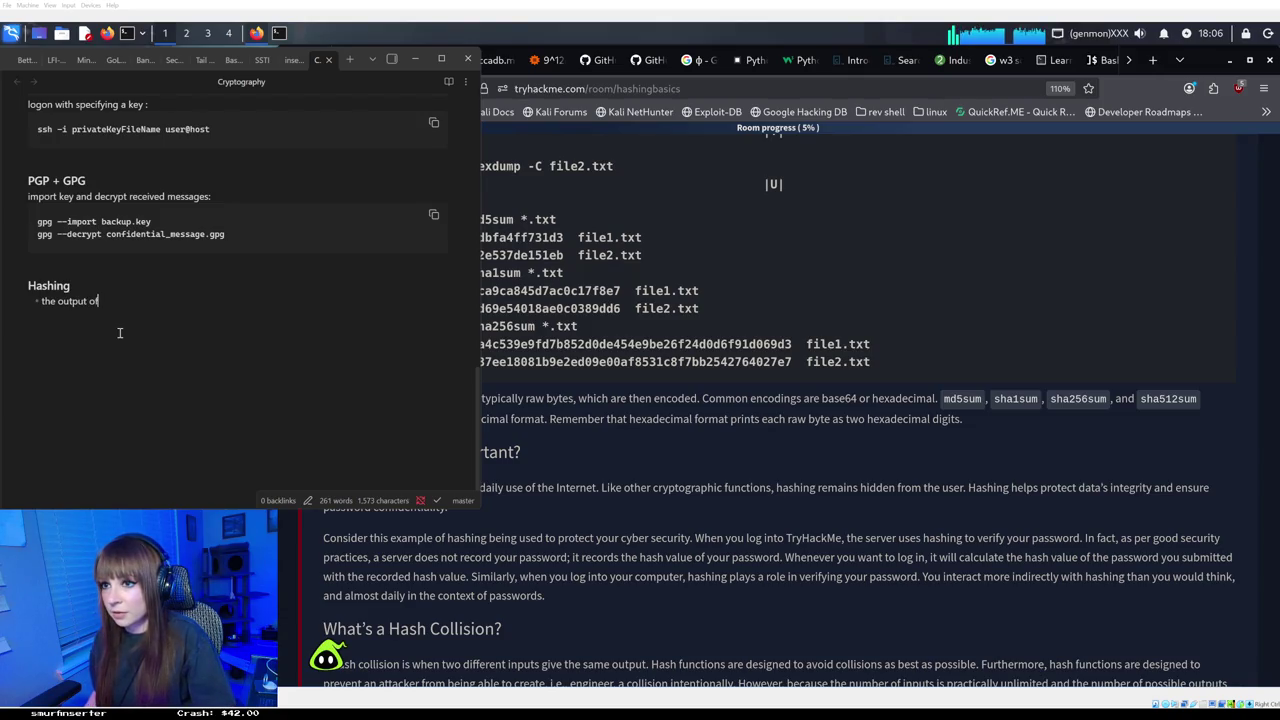
{"action": "type", "text": "h f"}
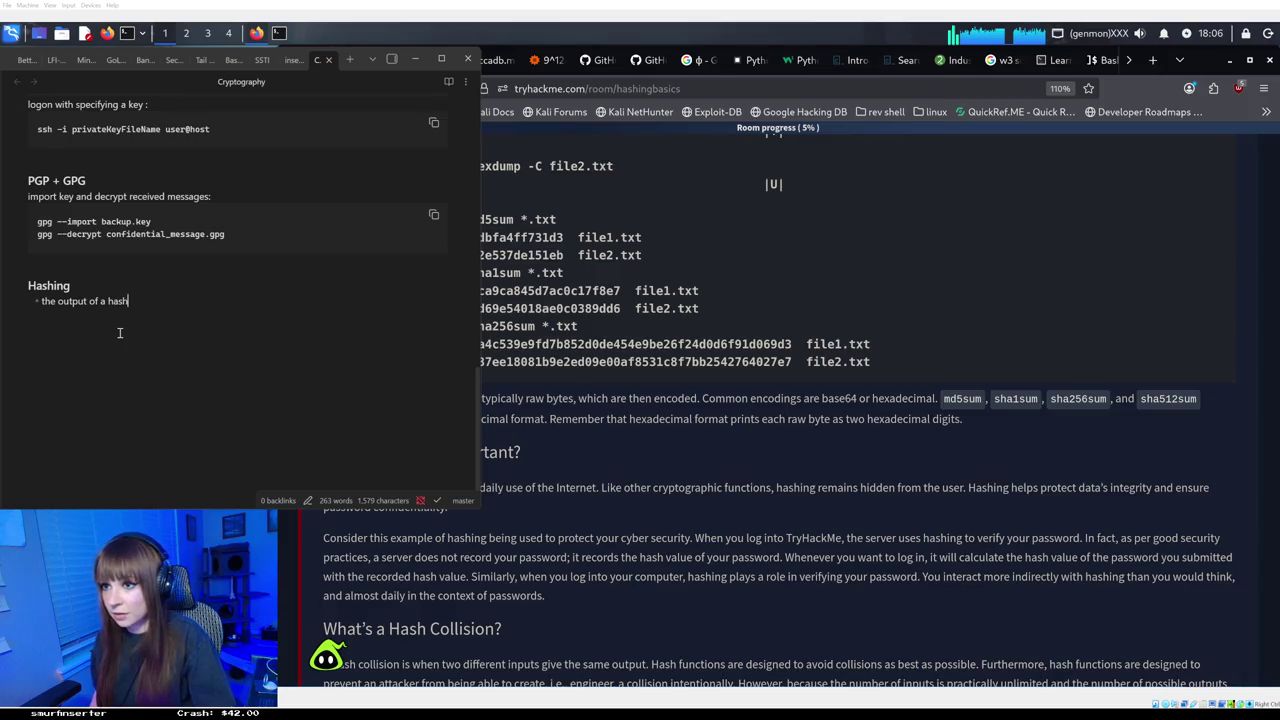
{"action": "type", "text": "unct"}
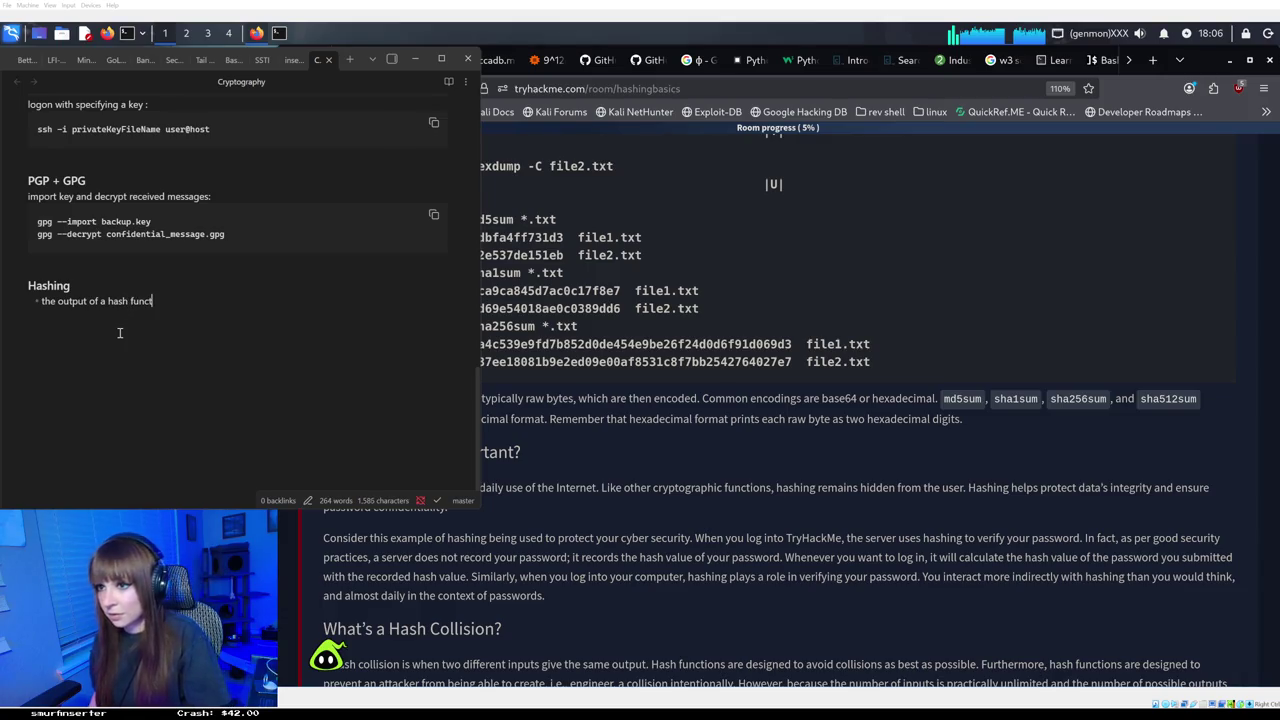
{"action": "type", "text": "ion"}
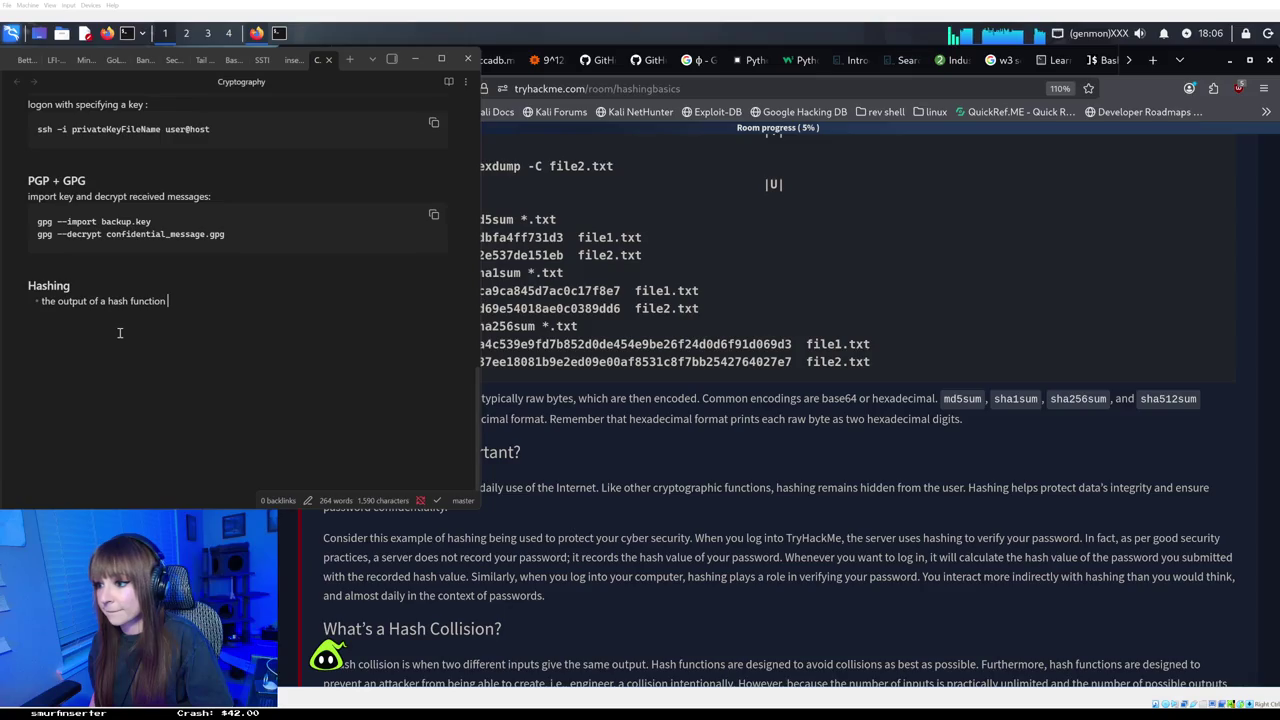
{"action": "type", "text": "is typic"}
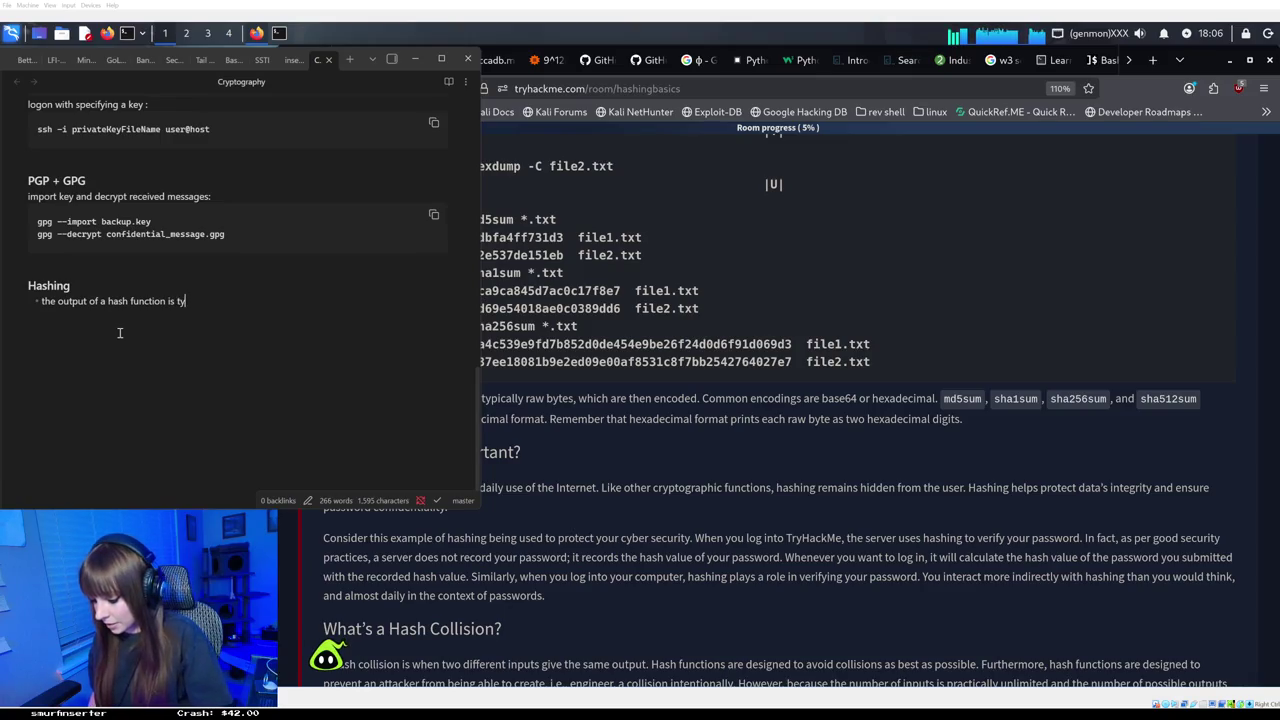
{"action": "type", "text": "ally raw bytes"}
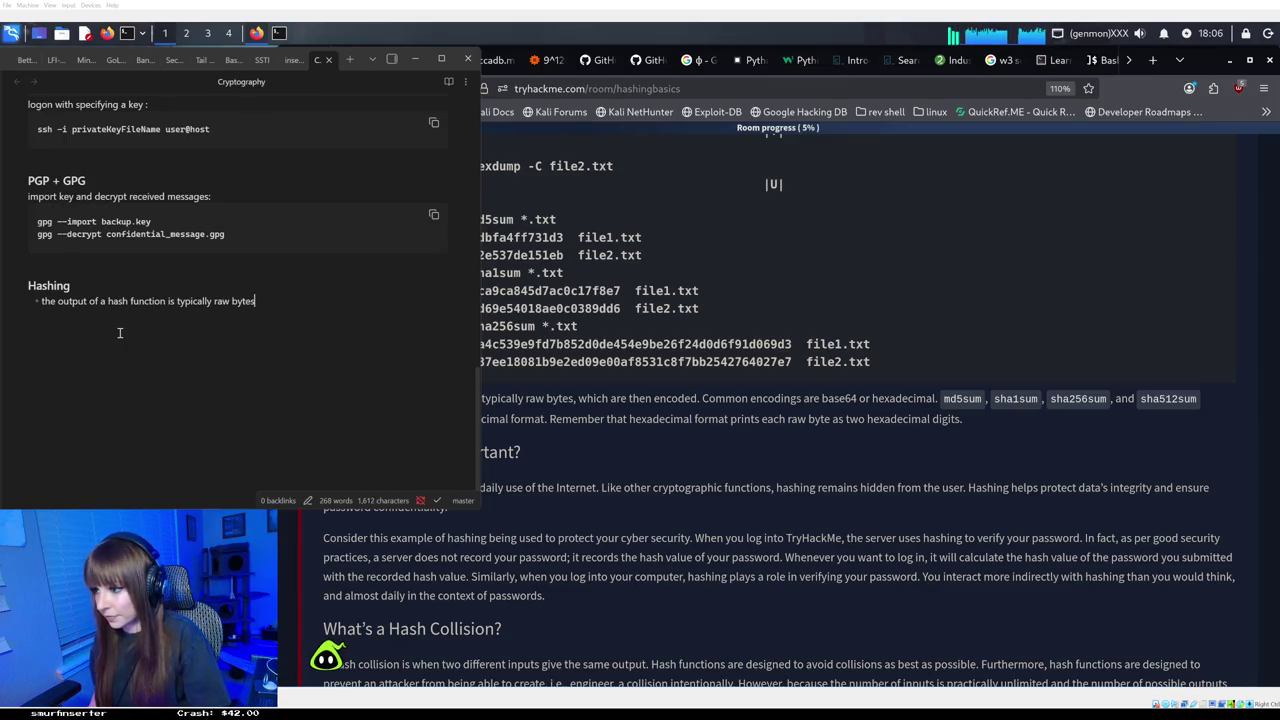
{"action": "type", "text": ", which are then encoded. "}
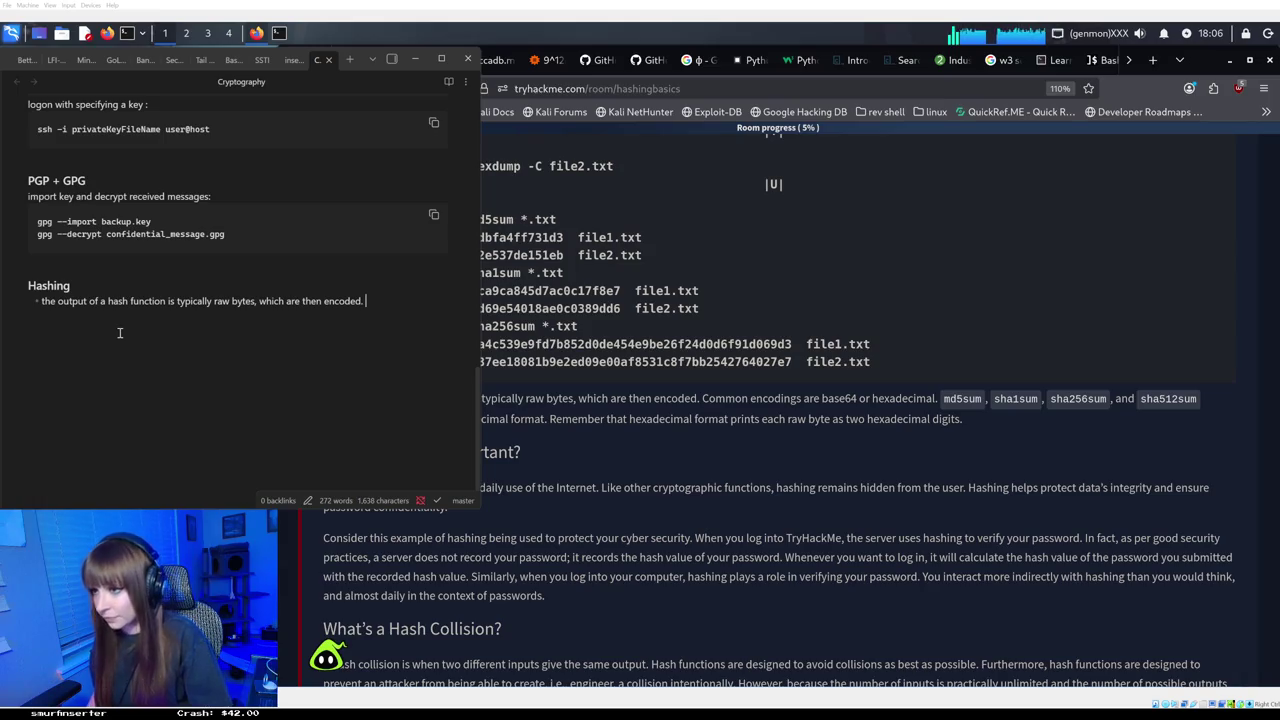
{"action": "type", "text": "commonly"}
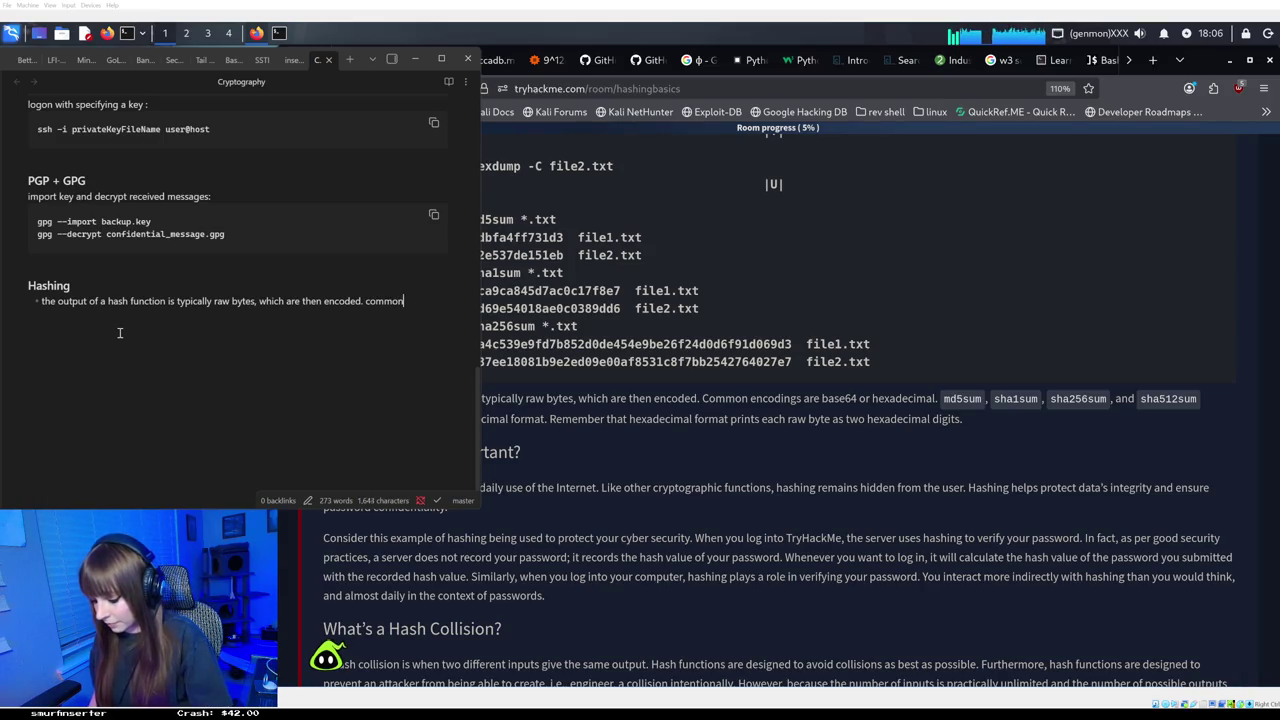
{"action": "type", "text": " encoded w"}
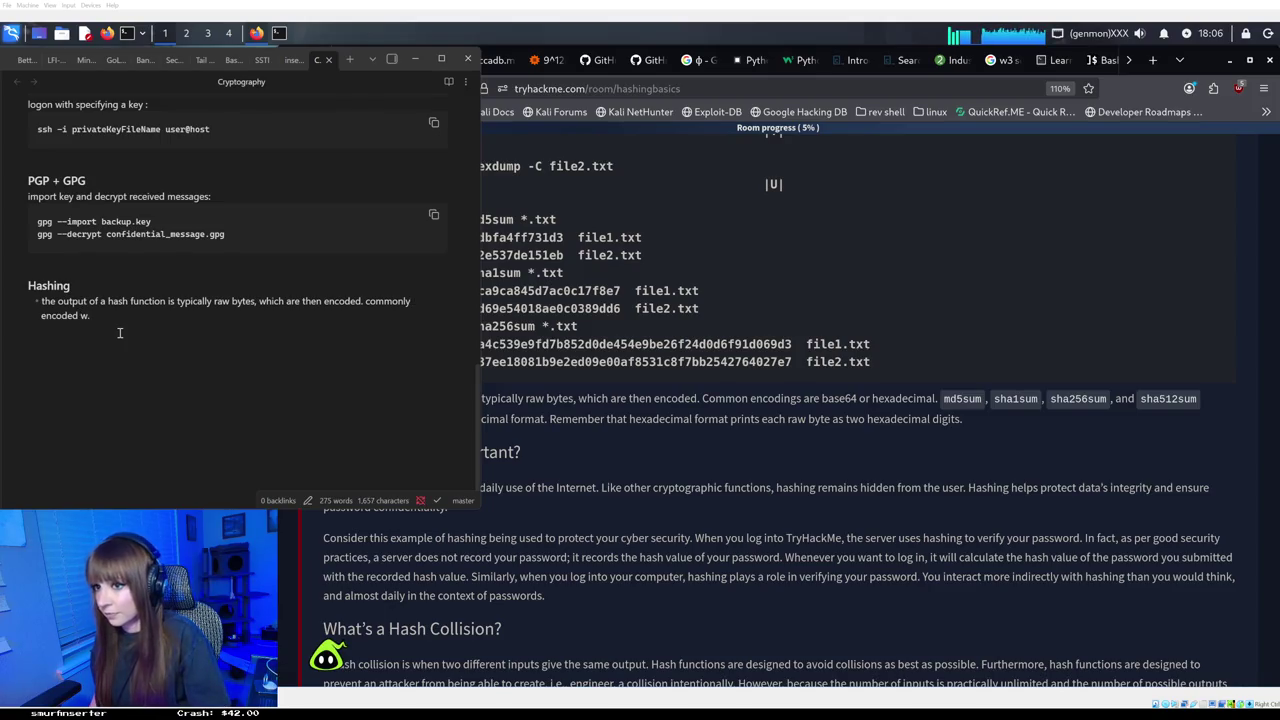
{"action": "type", "text": "/ base6"}
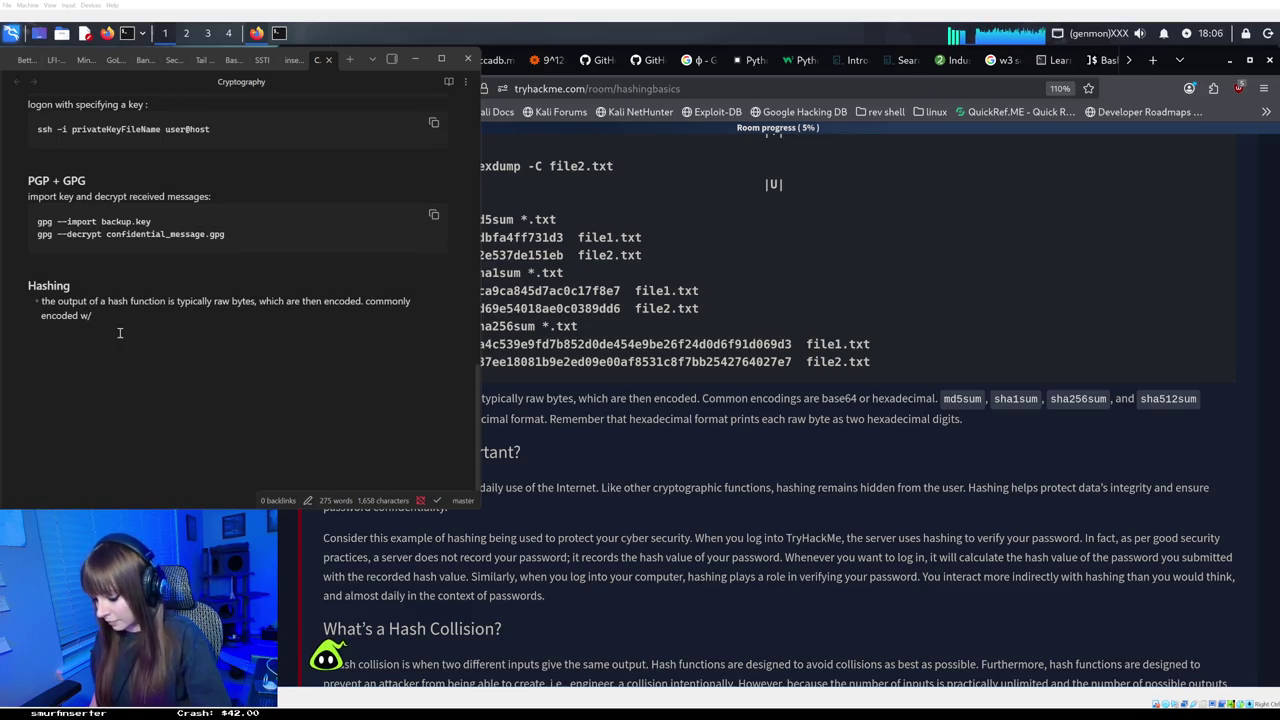
{"action": "type", "text": "4 "}
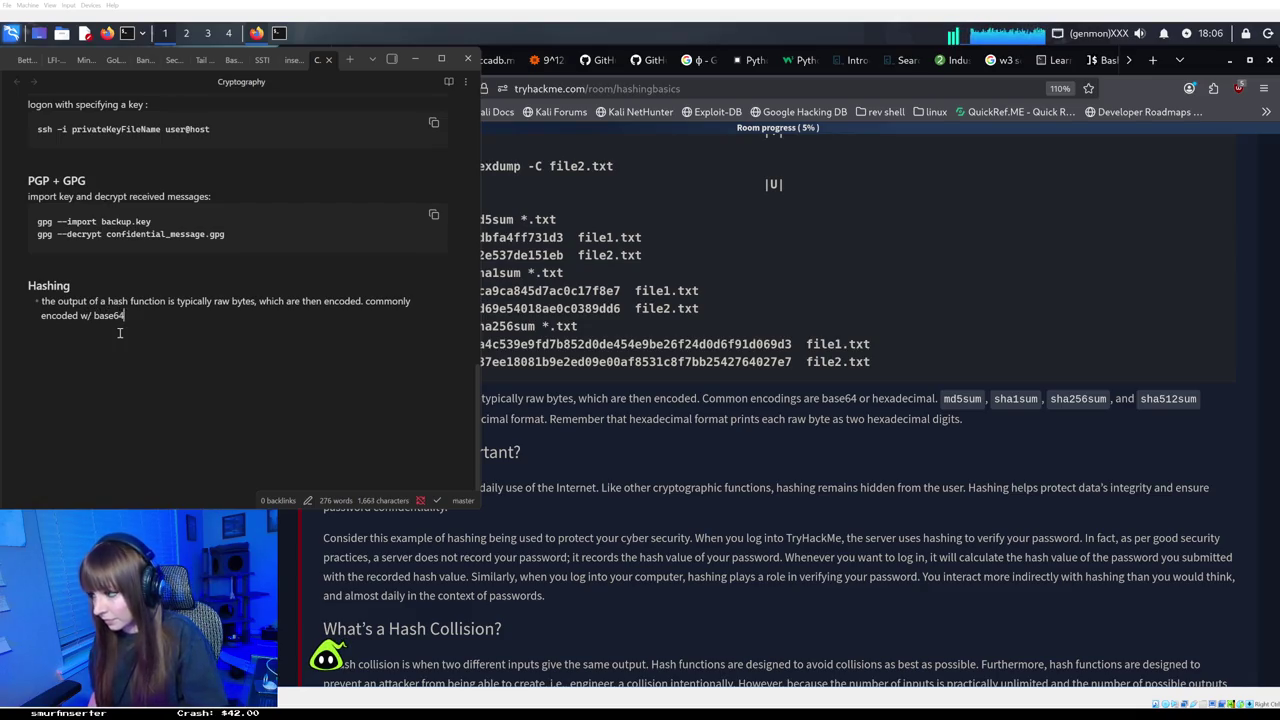
{"action": "type", "text": "or hex"}
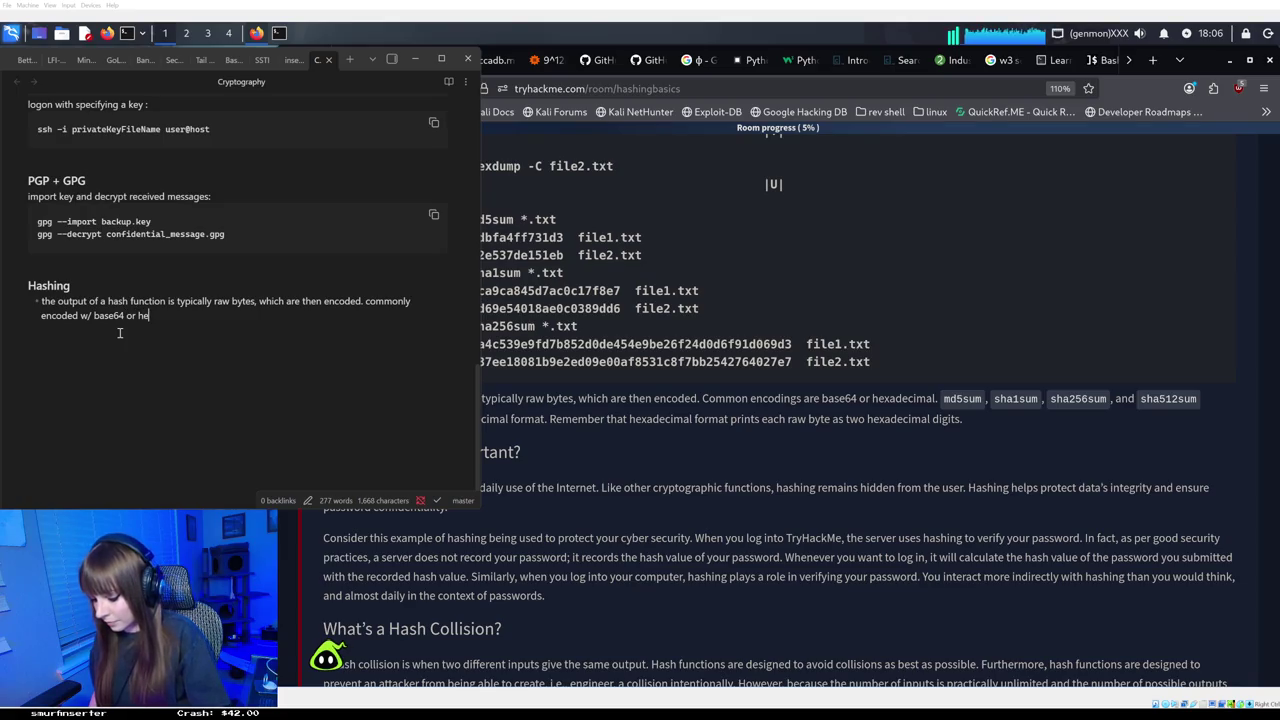
{"action": "type", "text": "idecimal"}
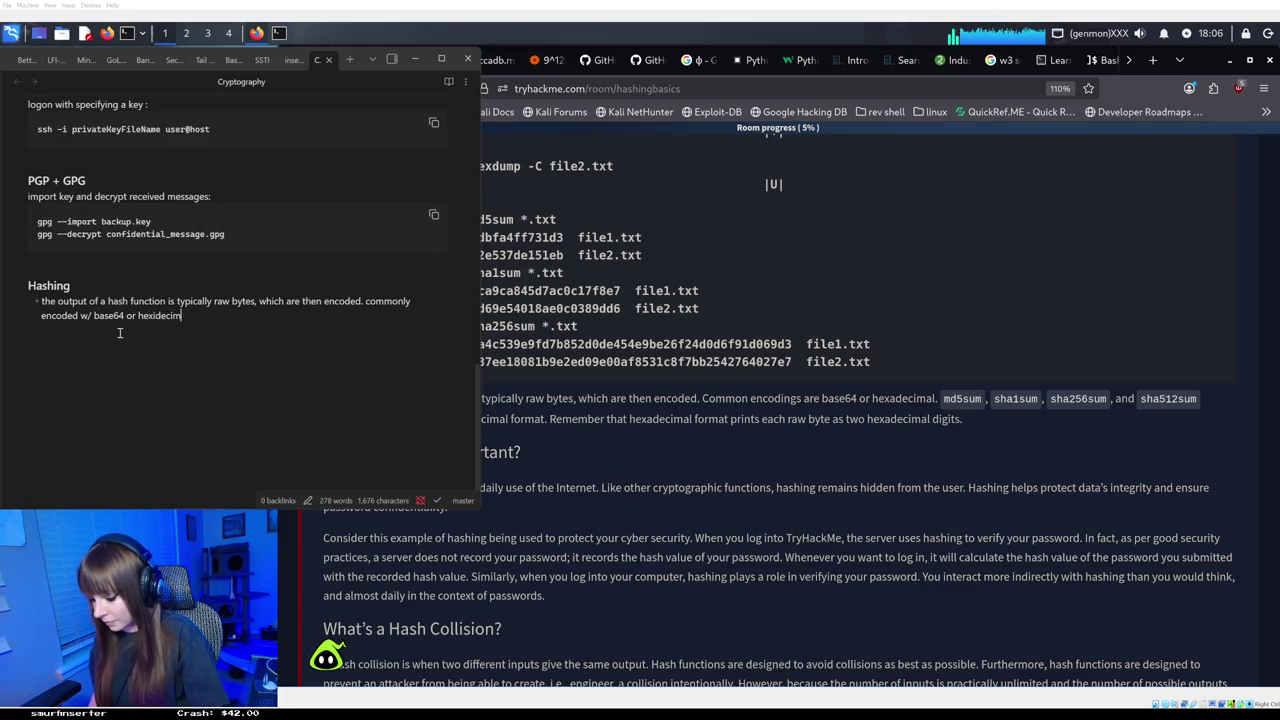
{"action": "key", "text": "Return"}
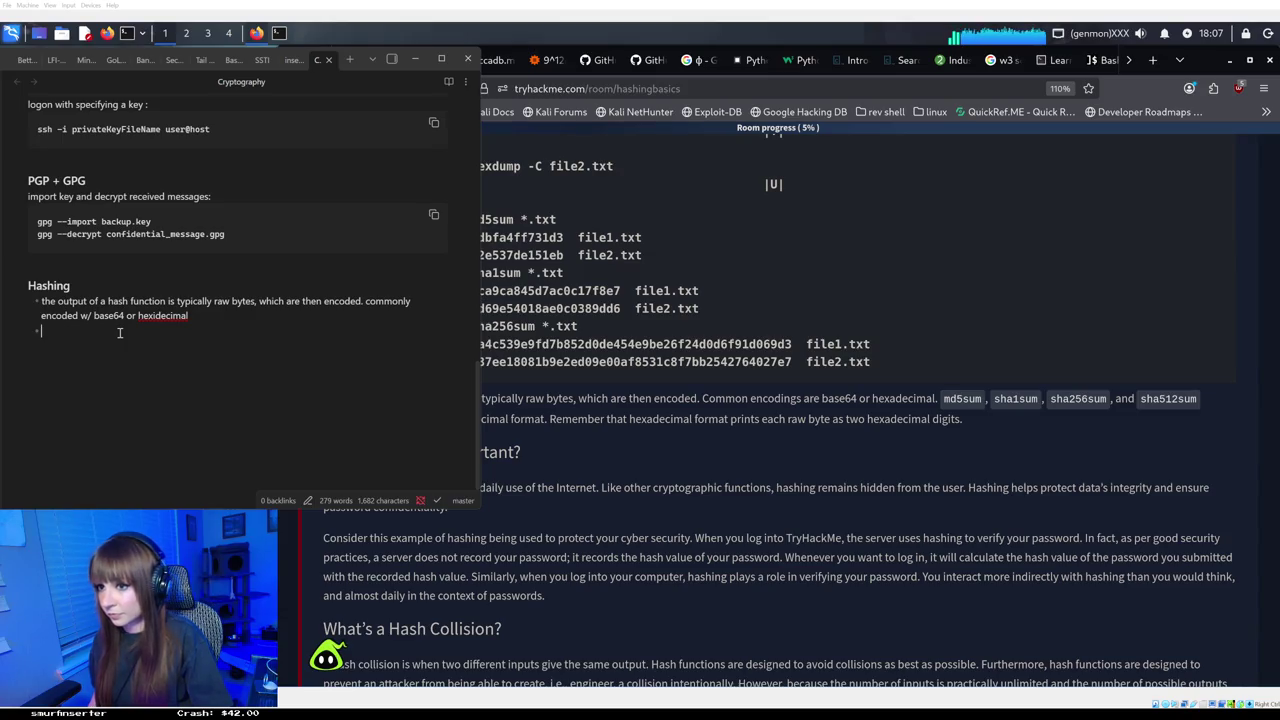
Add a bullet saying md5sum, sha1sum, sha256sum and sha512sum produce their outputs in hexadecimal format
{"action": "type", "text": "md5sum, s"}
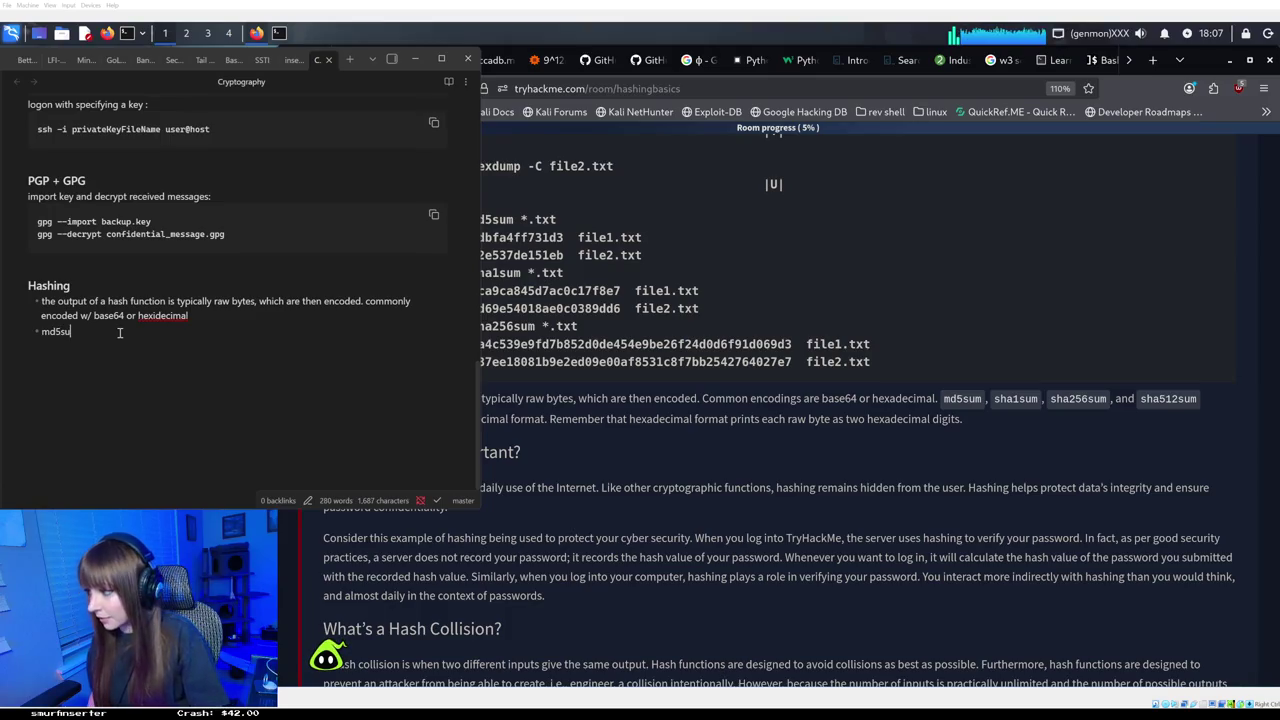
{"action": "type", "text": "ha1"}
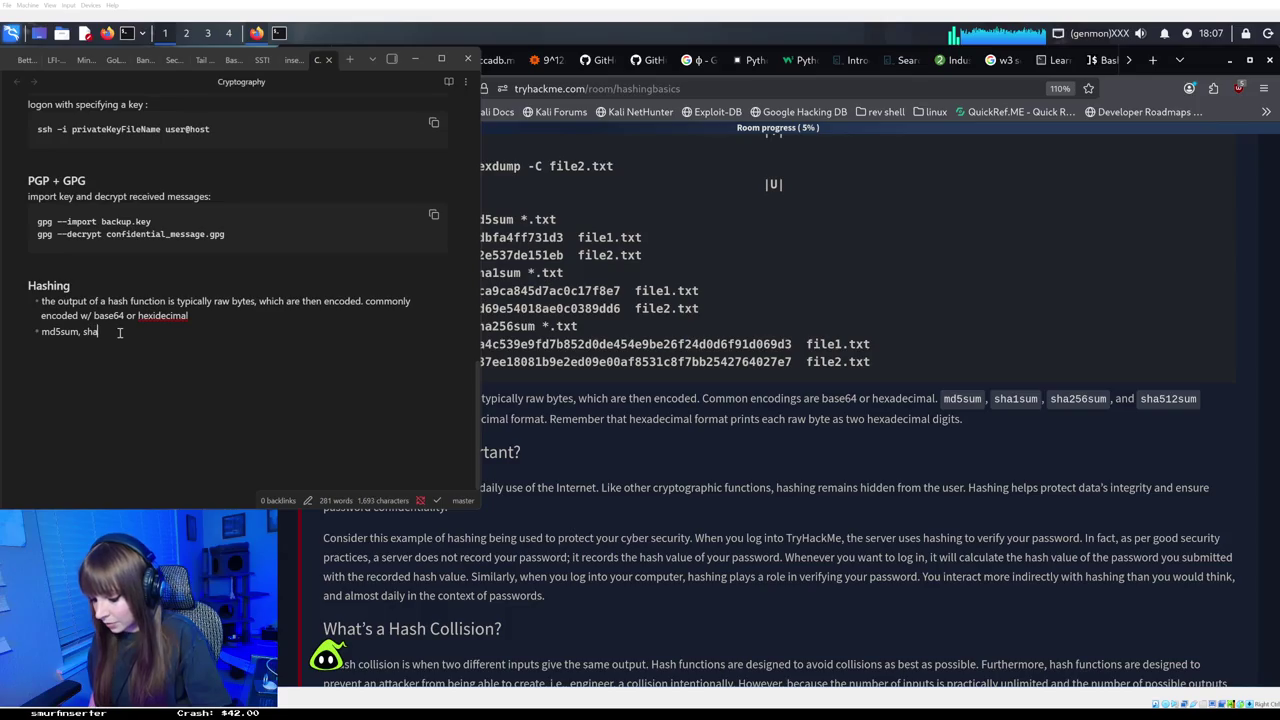
{"action": "type", "text": "syu"}
{"action": "key", "text": "BackSpace"}
{"action": "type", "text": "um"}
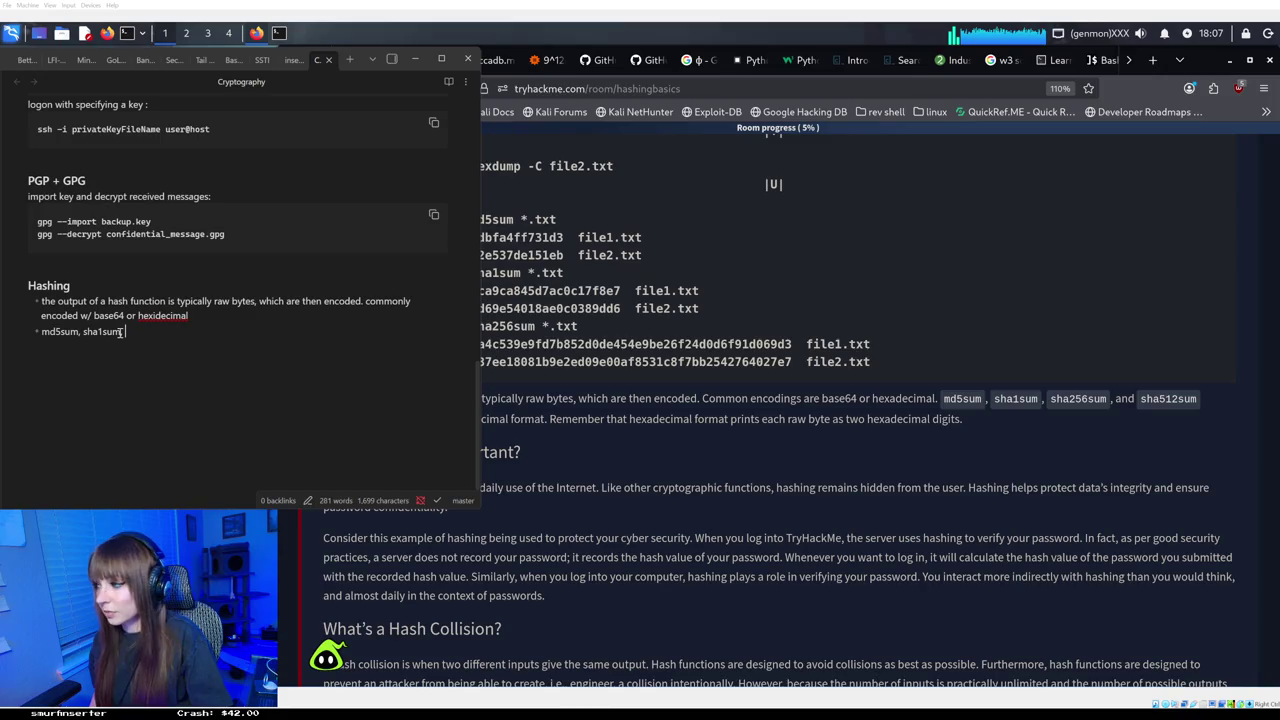
{"action": "type", "text": ", sha256"}
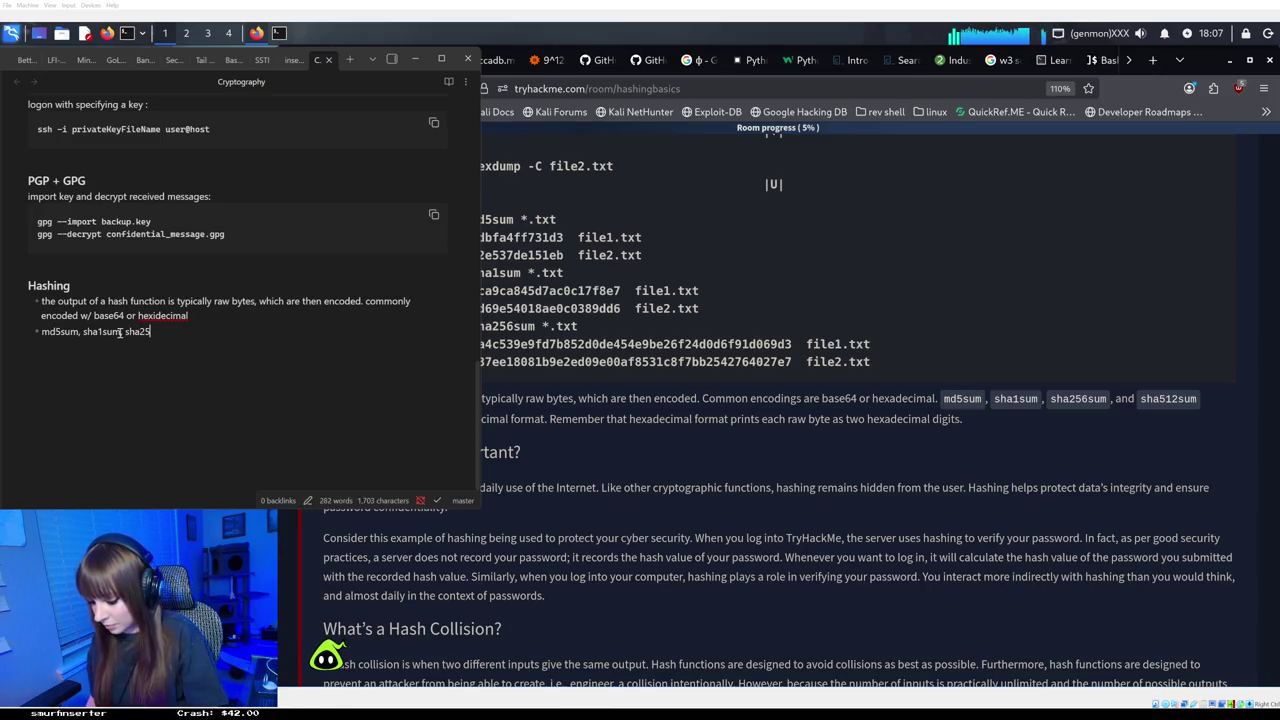
{"action": "type", "text": "m, and sha"}
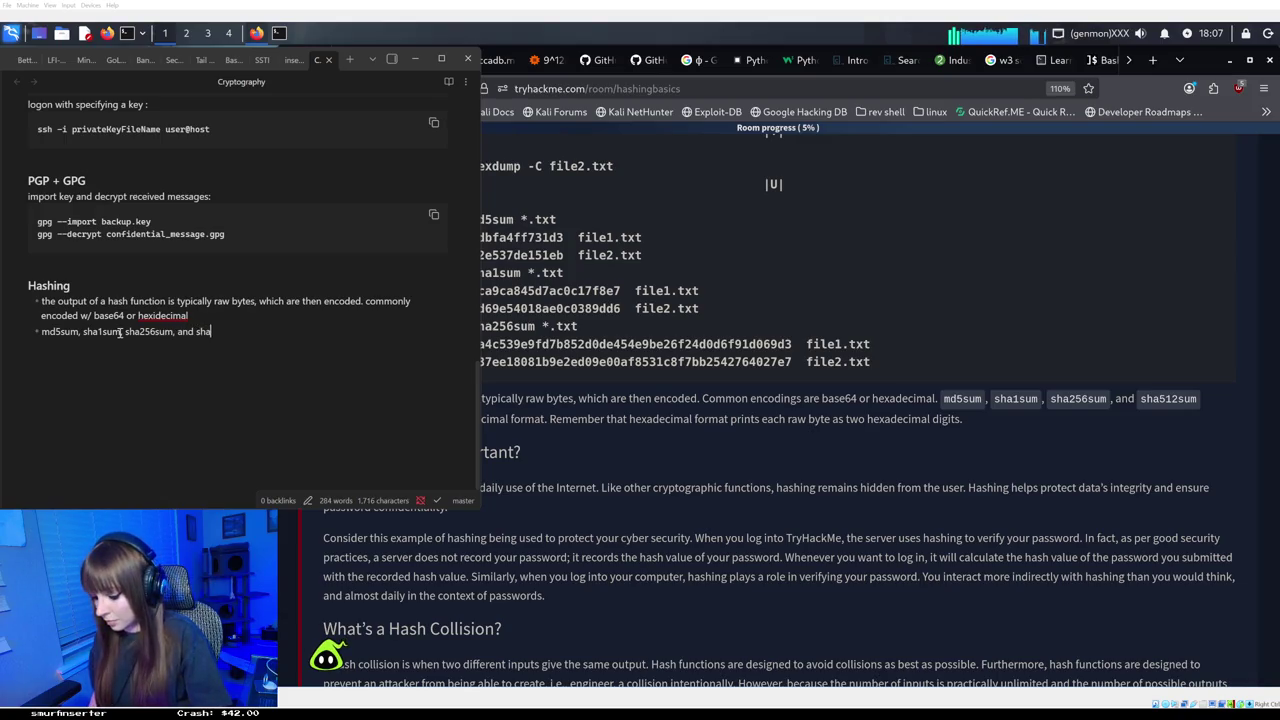
{"action": "type", "text": "5"}
{"action": "key", "text": "BackSpace"}
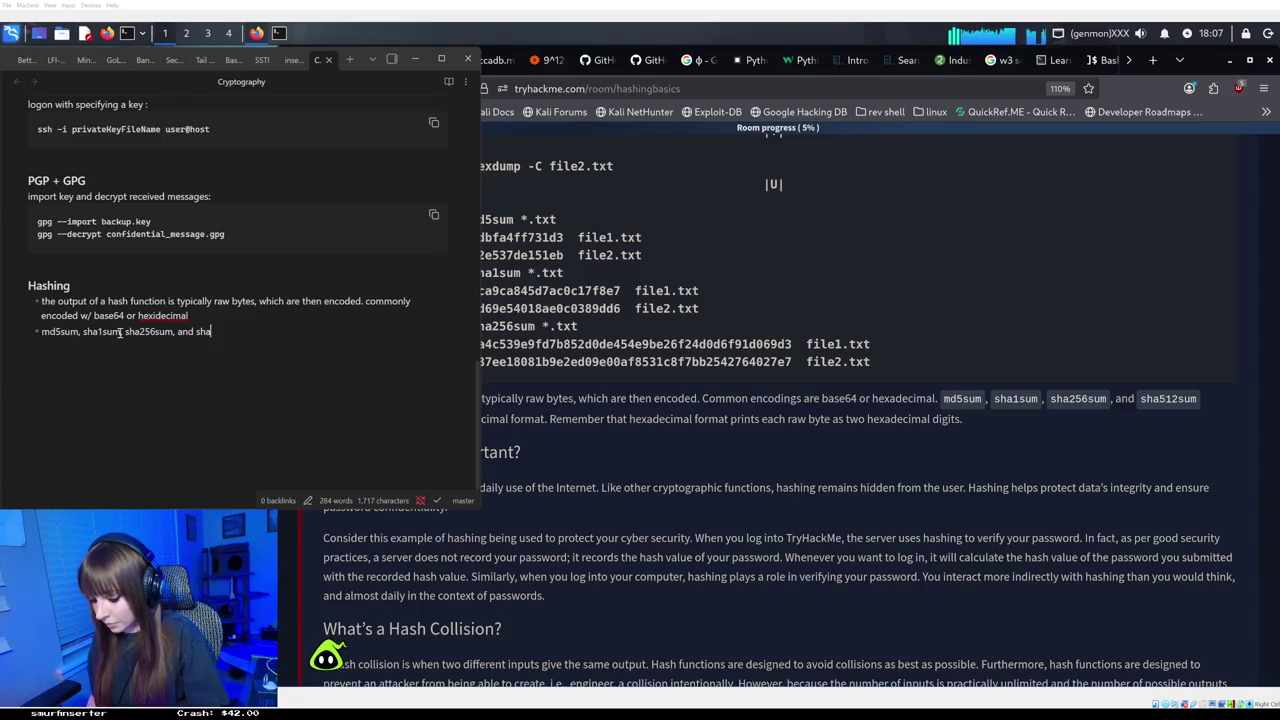
{"action": "type", "text": "512sum pr"}
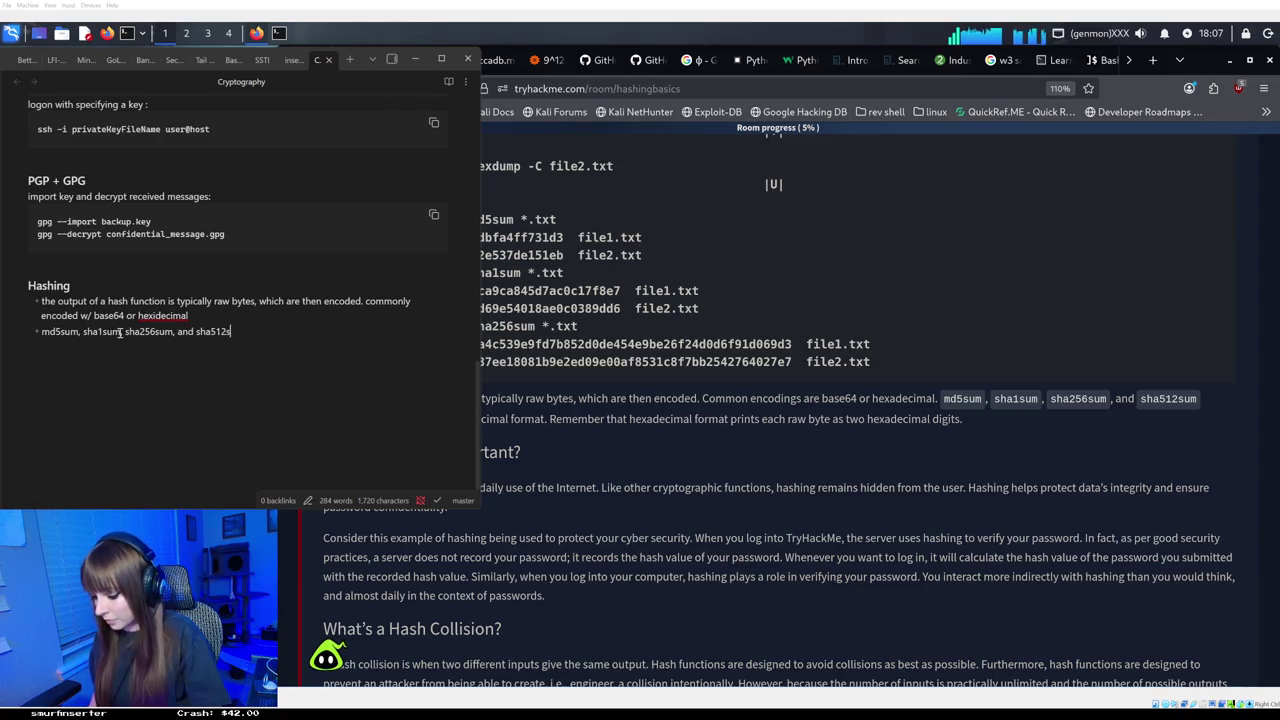
{"action": "type", "text": "oduce their "}
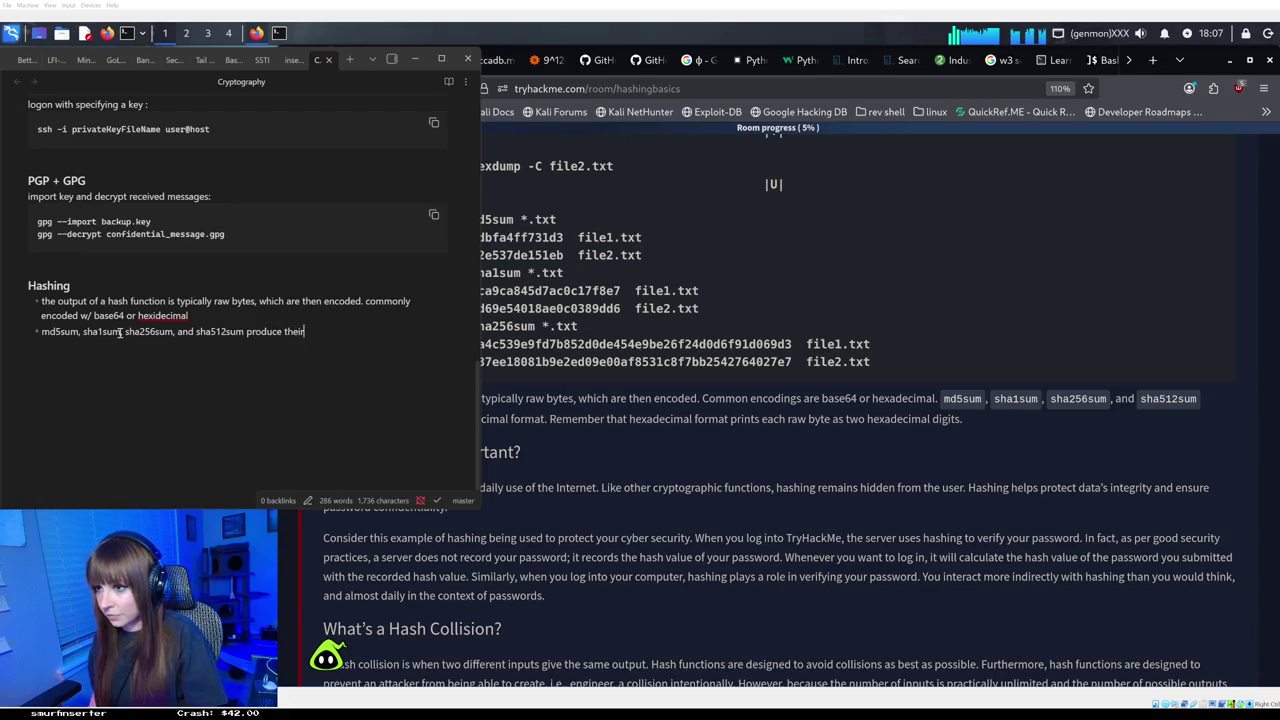
{"action": "type", "text": "output"}
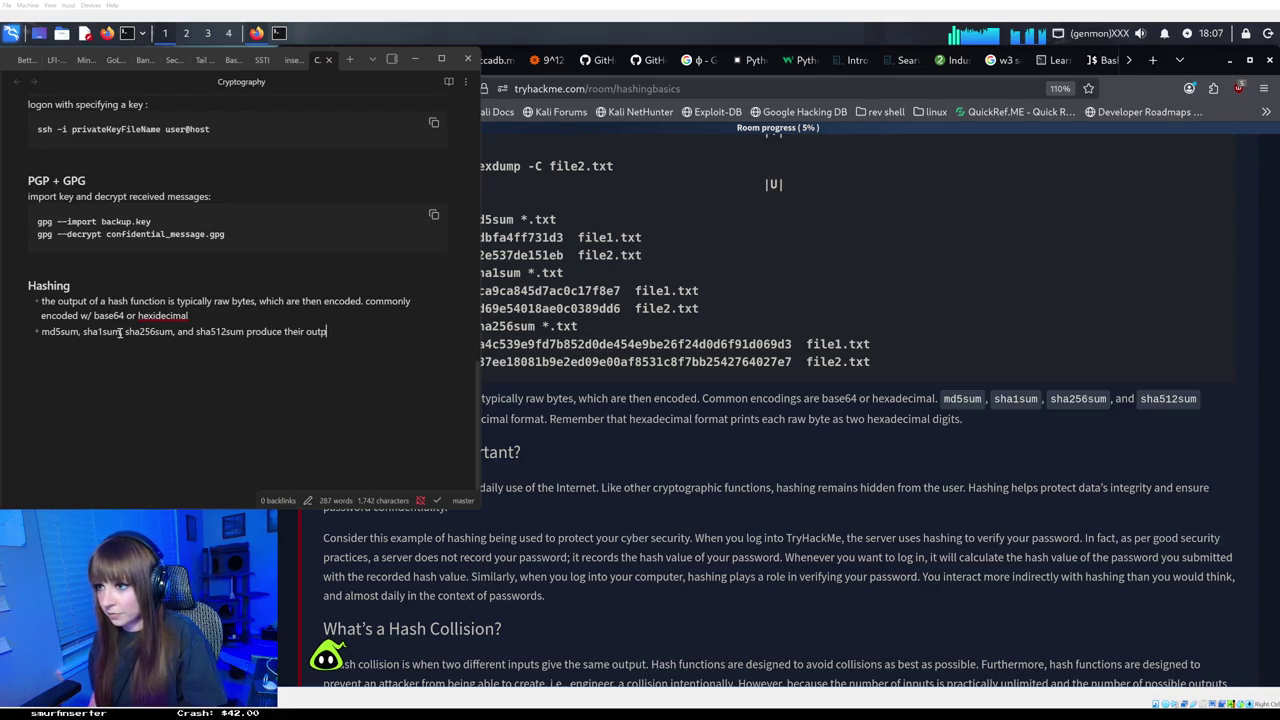
{"action": "type", "text": "s in h"}
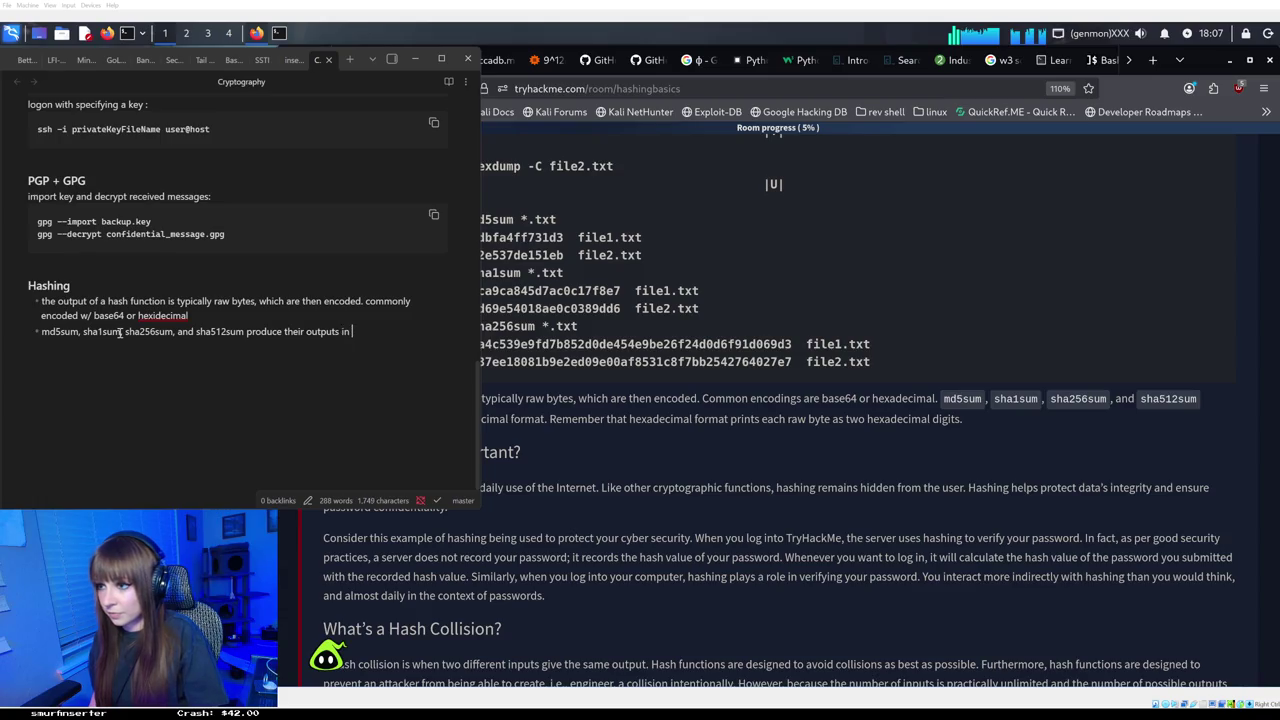
{"action": "type", "text": "exadecima"}
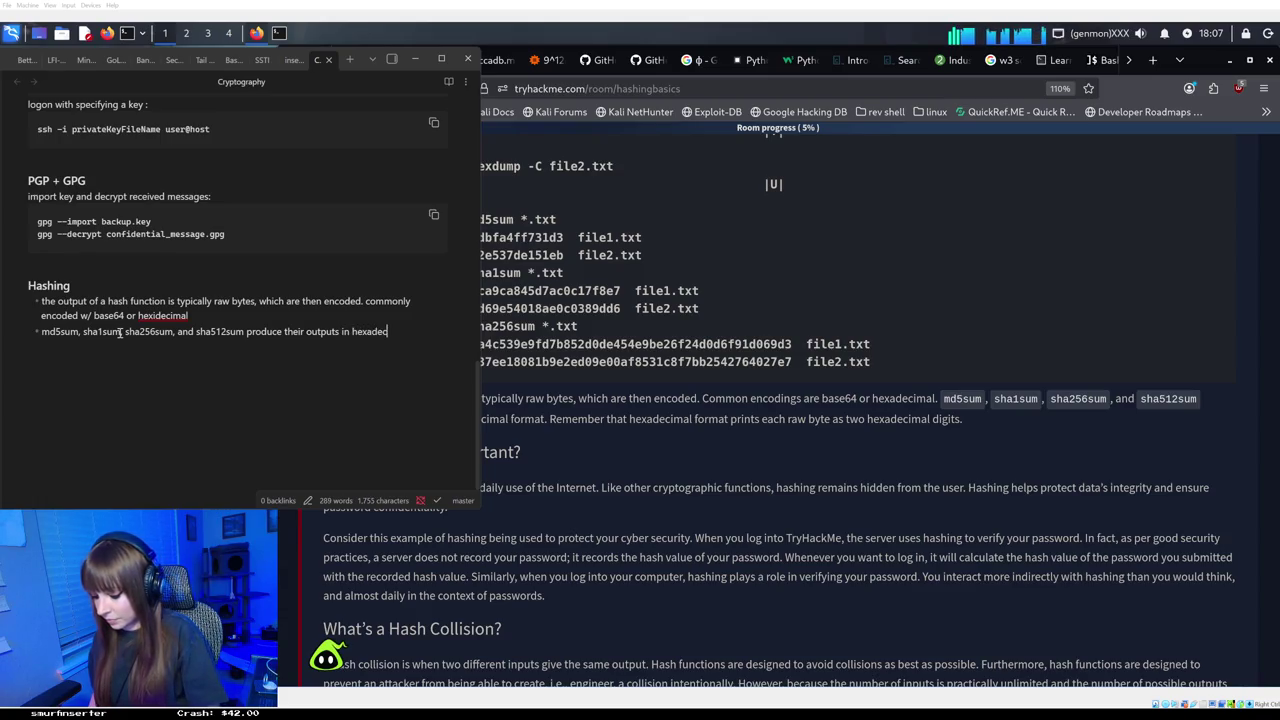
{"action": "type", "text": "format."}
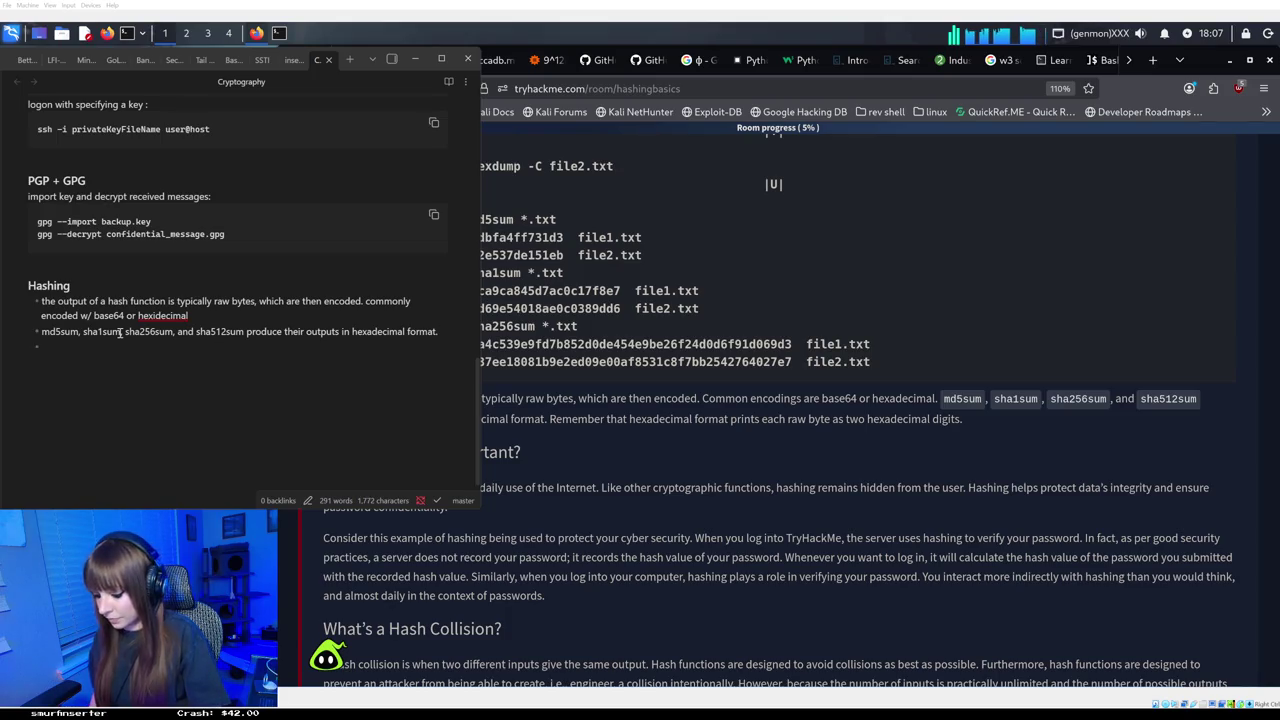
Add a reminder that hexadecimal prints each raw byte as two hex digits, fixing its misspelling
{"action": "type", "text": "remember! hexideci"}
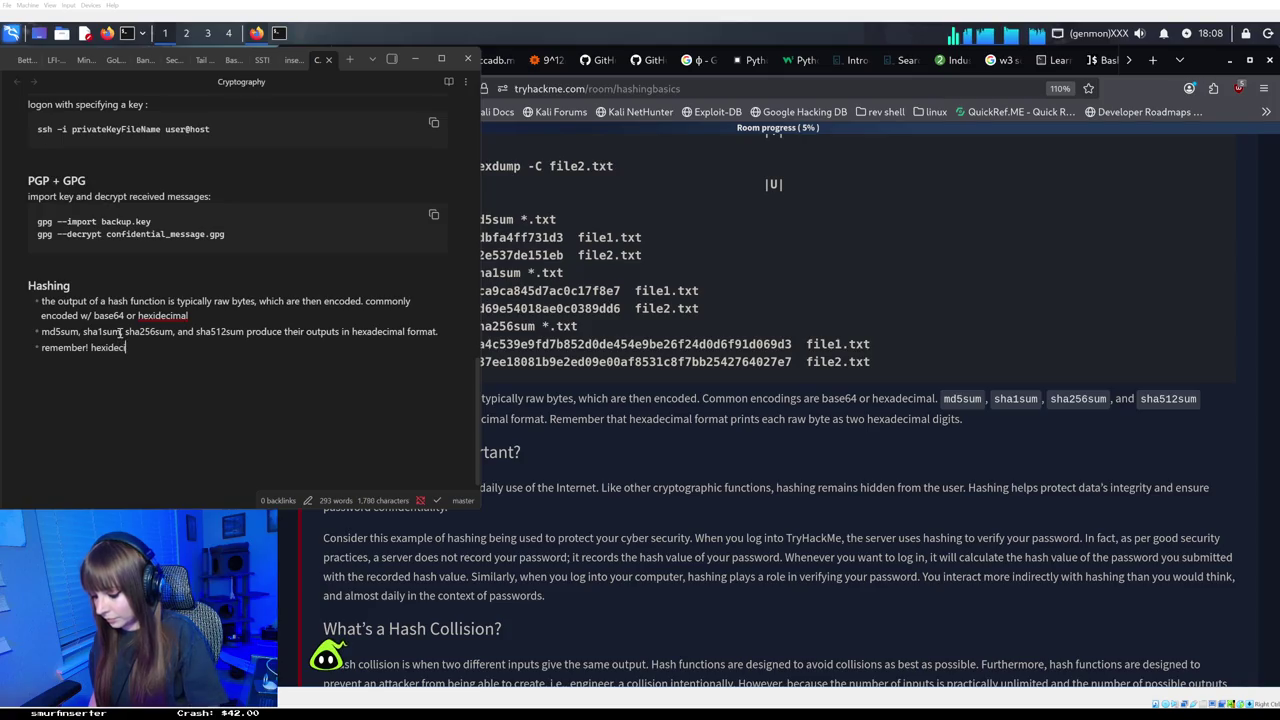
{"action": "type", "text": "mal format prints each raw"}
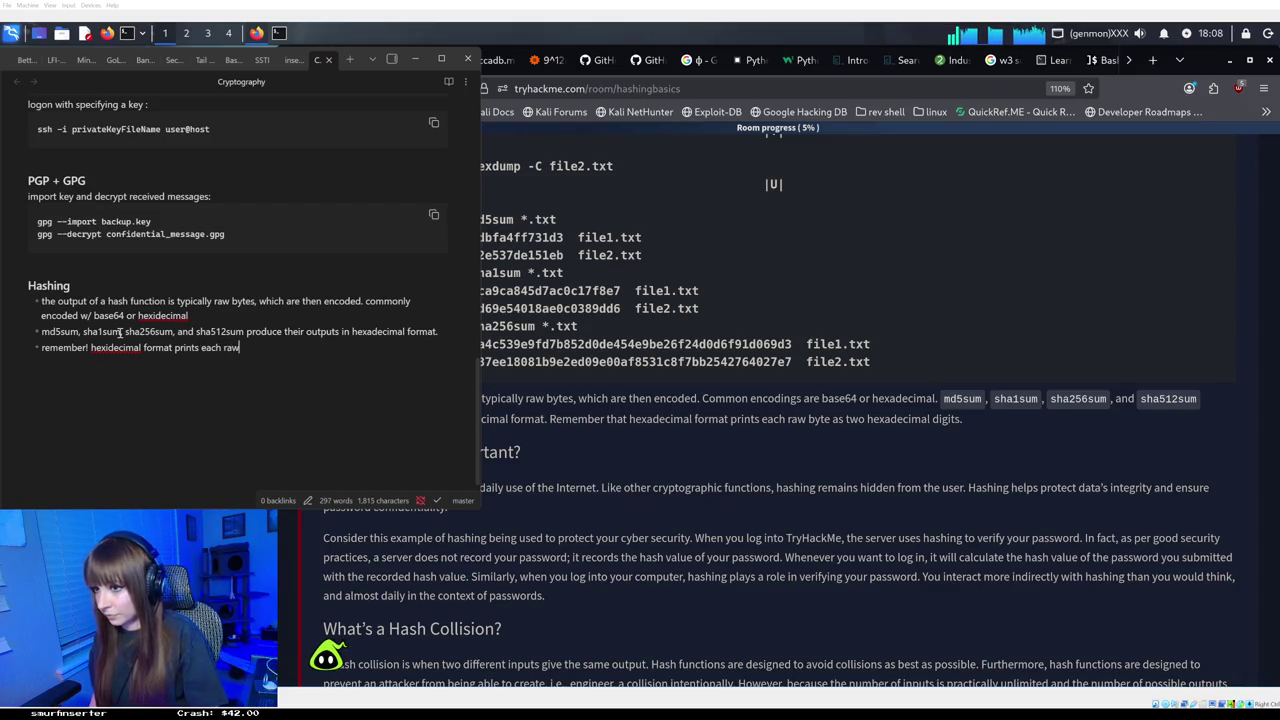
{"action": "type", "text": " byte as  two "}
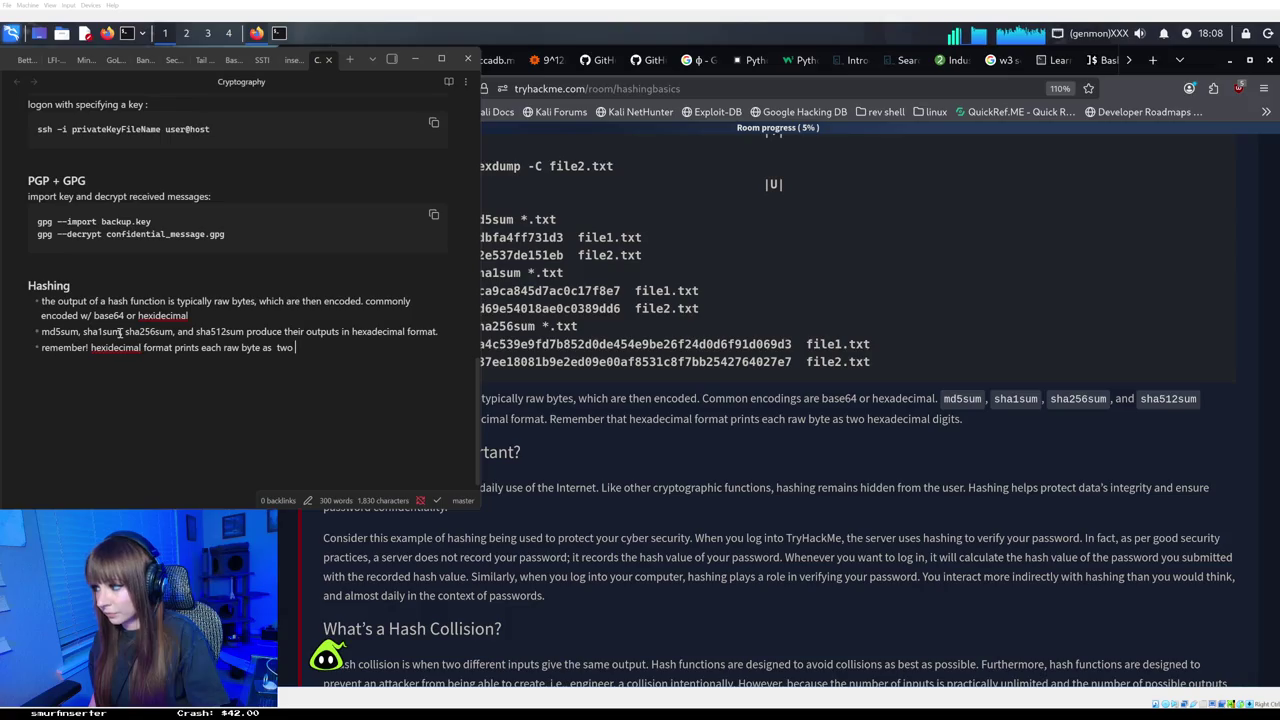
{"action": "type", "text": "hexadec"}
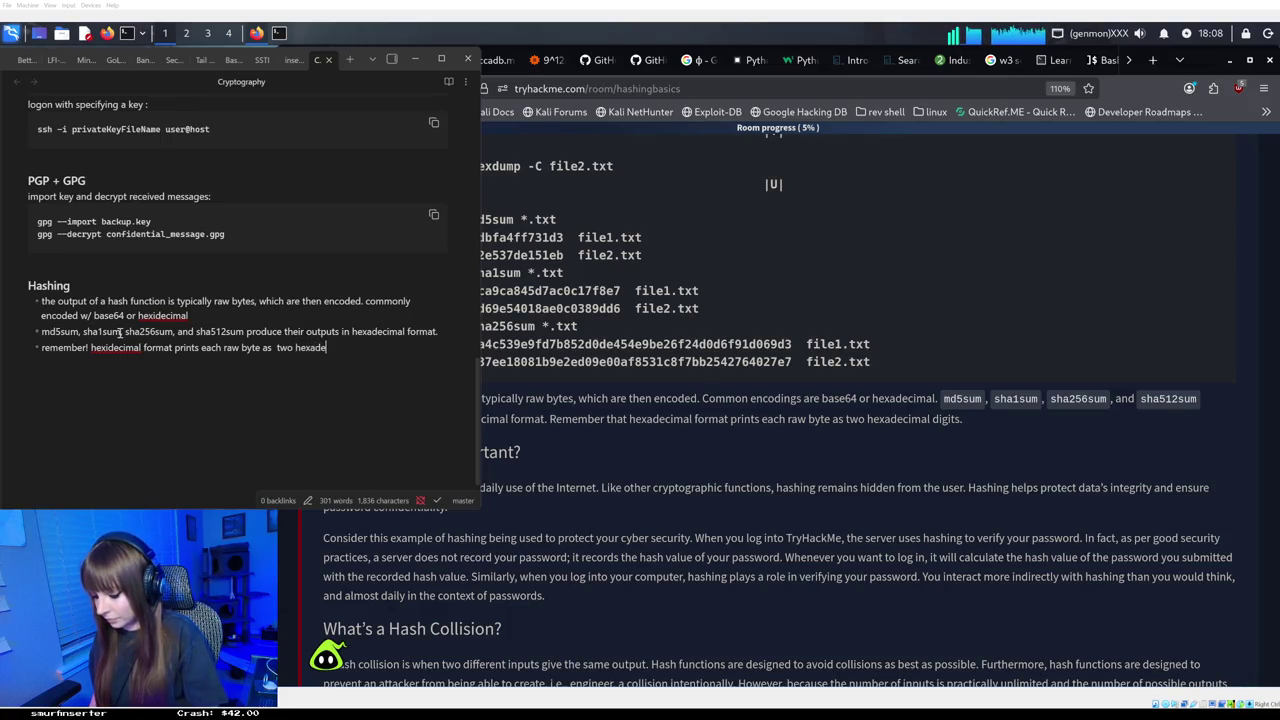
{"action": "type", "text": "imal "}
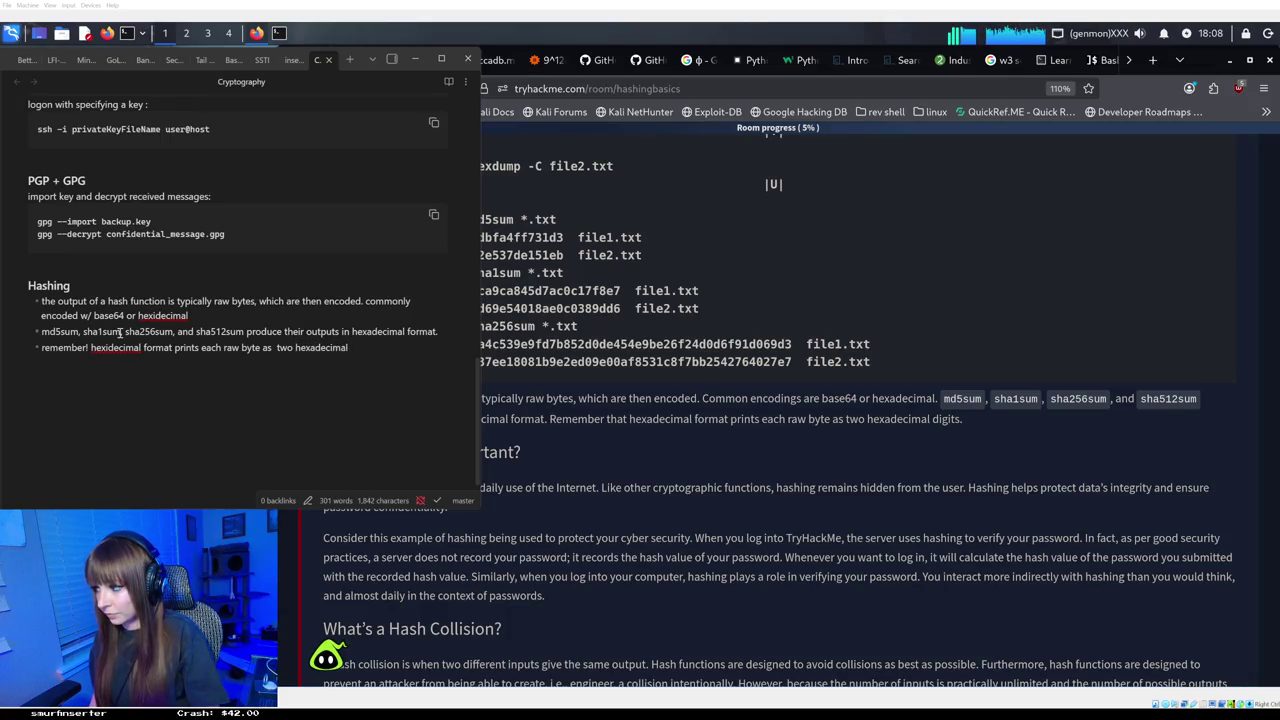
{"action": "type", "text": "digits"}
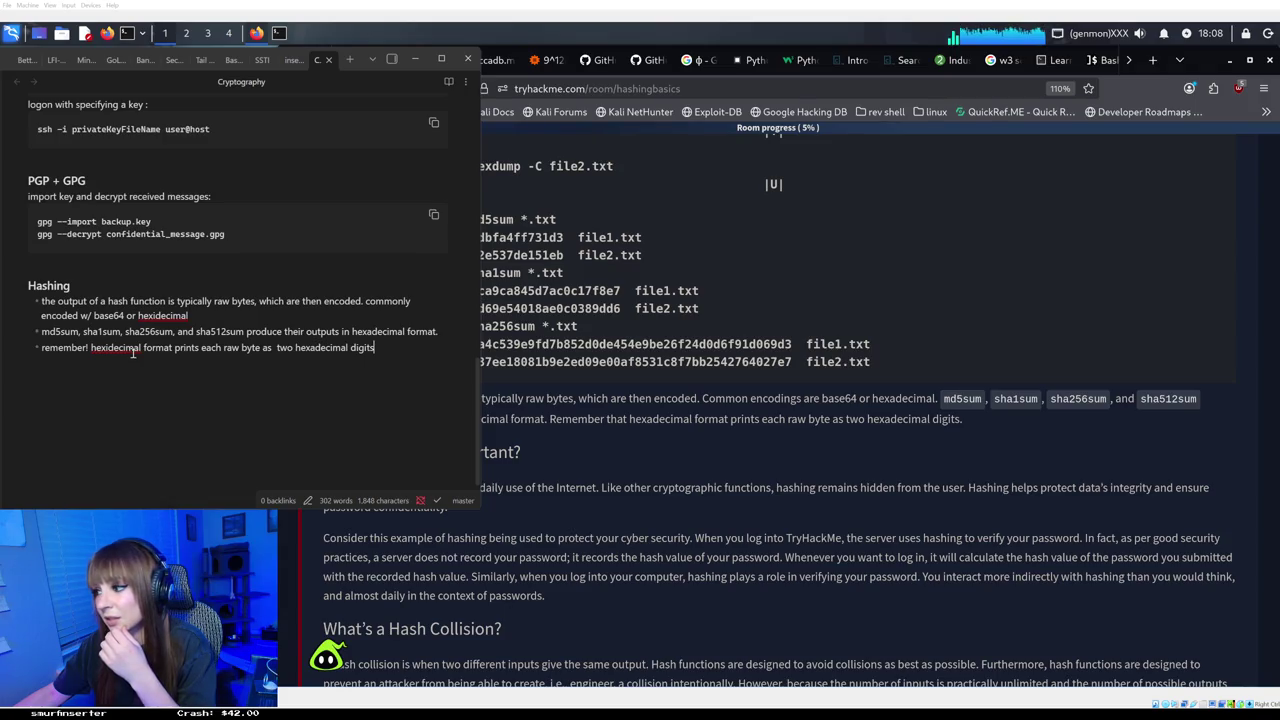
{"action": "left_click", "coordinate": [110, 349]}
{"action": "key", "text": "BackSpace"}
{"action": "type", "text": "a"}
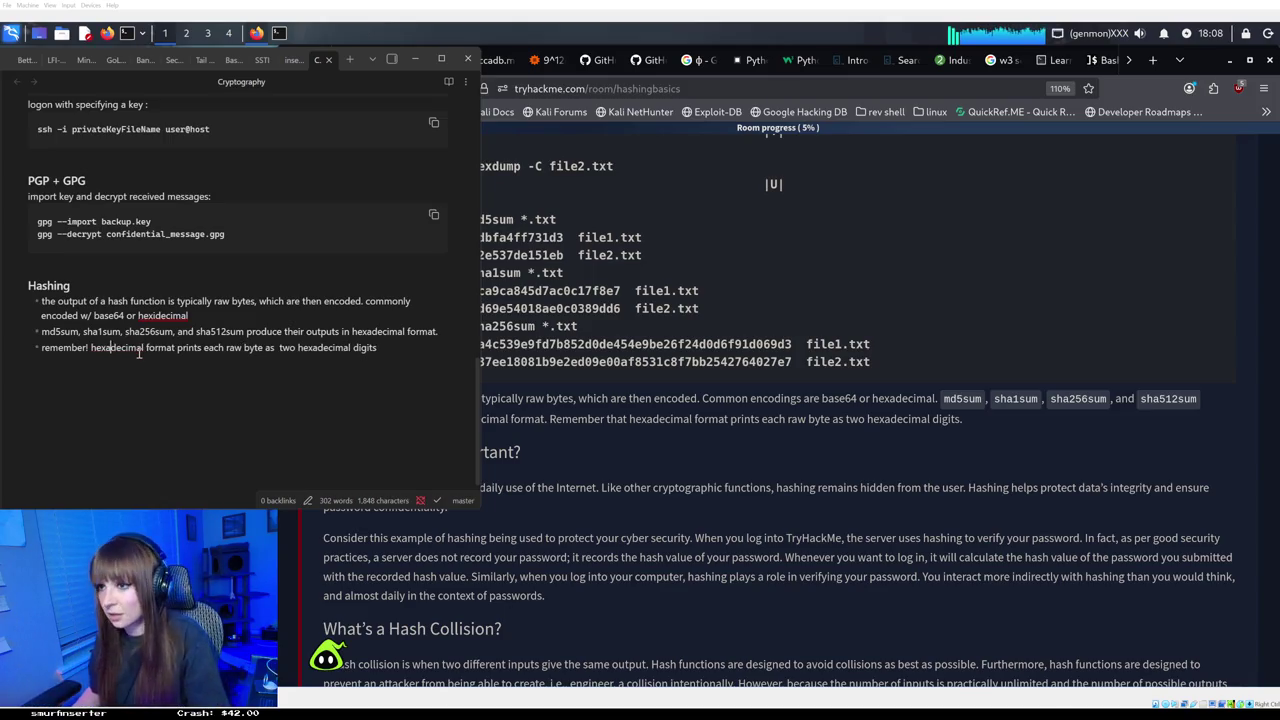
Correct 'hexidecimal' to 'hexadecimal' on line two, then minimise the Obsidian window
{"action": "left_click", "coordinate": [160, 317]}
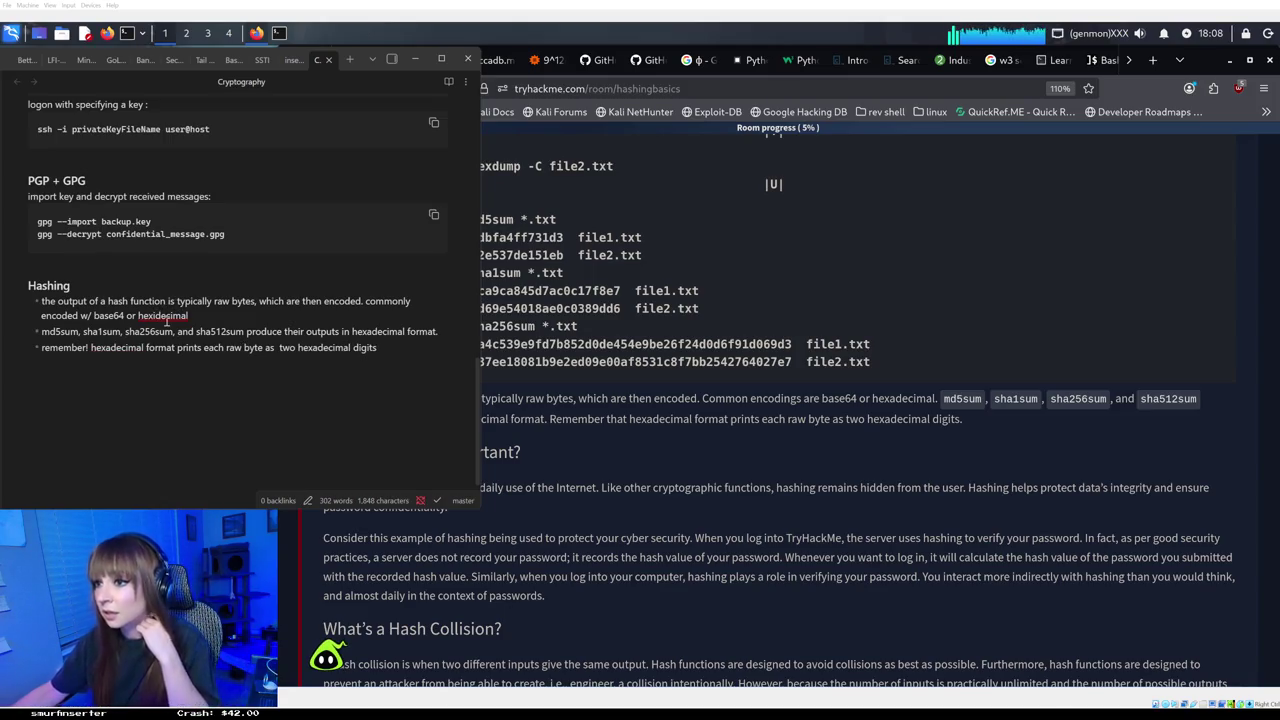
{"action": "key", "text": "BackSpace"}
{"action": "type", "text": "a"}
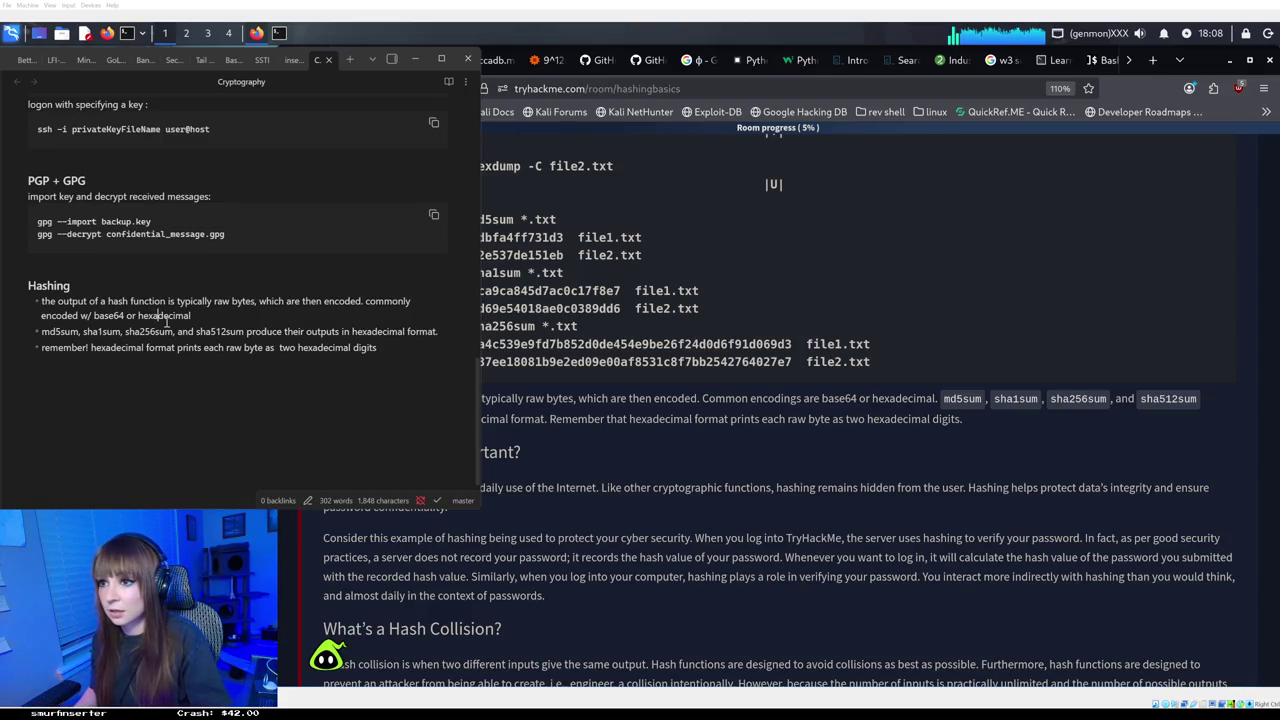
{"action": "left_click", "coordinate": [385, 348]}
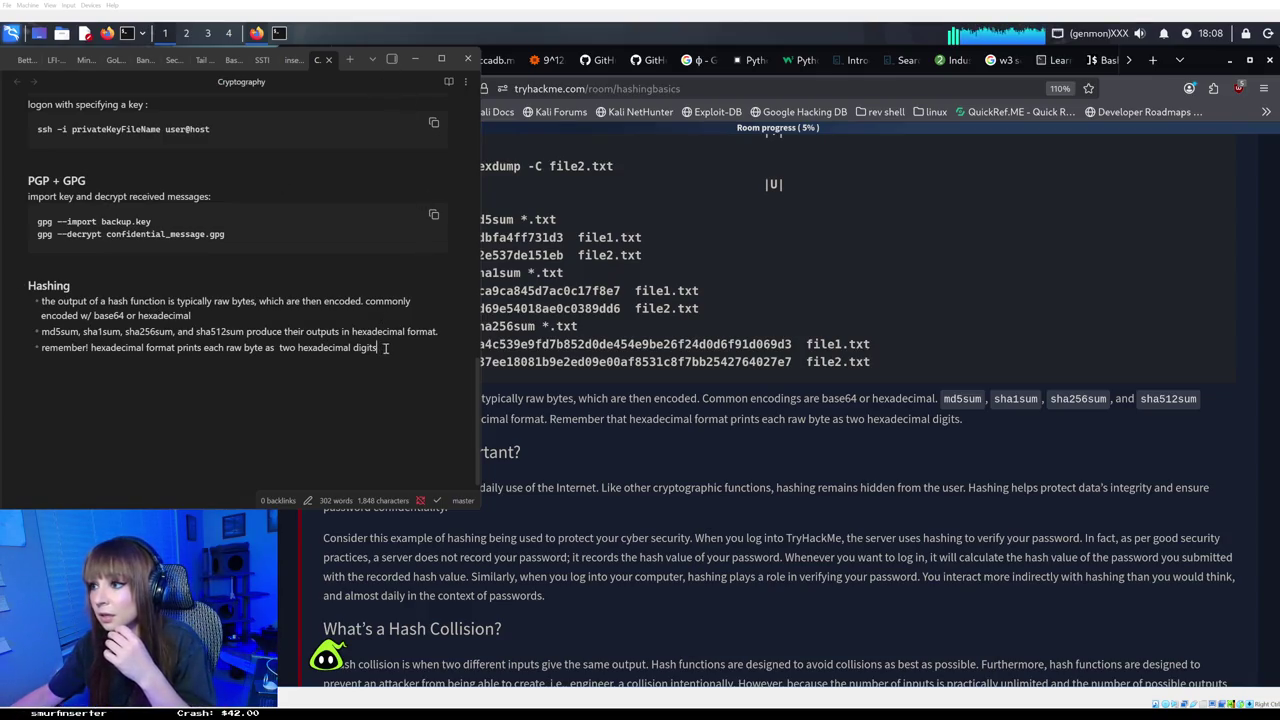
{"action": "left_click", "coordinate": [414, 58]}
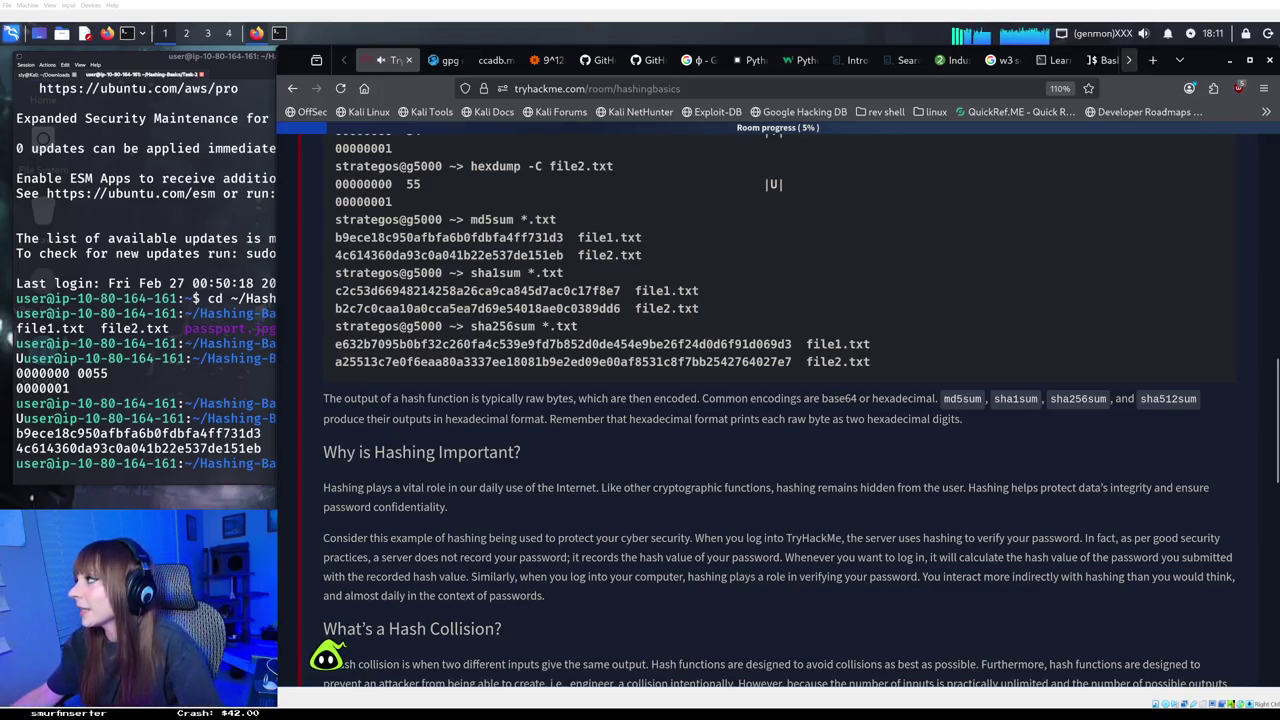
Search Google in a new tab for 'explain base16 hexadecimal' and expand the AI overview
{"action": "left_click", "coordinate": [1152, 60]}
{"action": "left_click", "coordinate": [975, 91]}
{"action": "type", "text": "hbase16"}
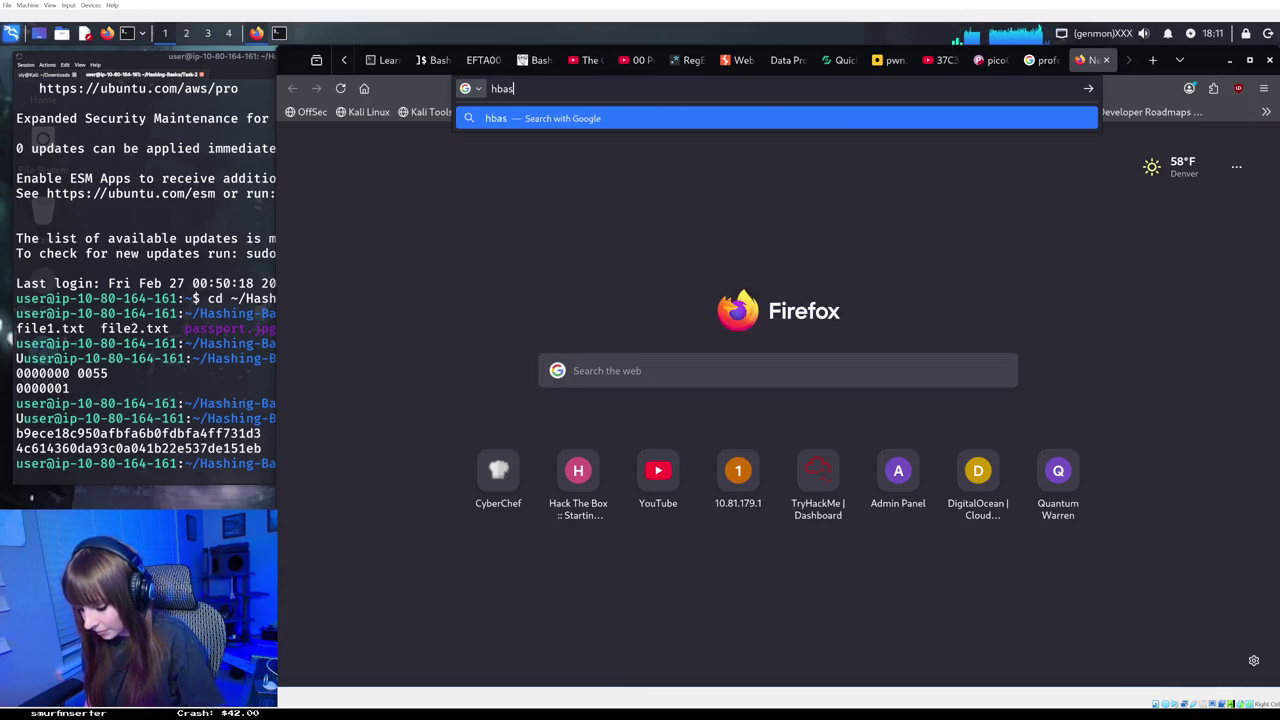
{"action": "key", "text": "BackSpace"}
{"action": "key", "text": "BackSpace"}
{"action": "key", "text": "BackSpace"}
{"action": "type", "text": "explain base16 hexadecimal"}
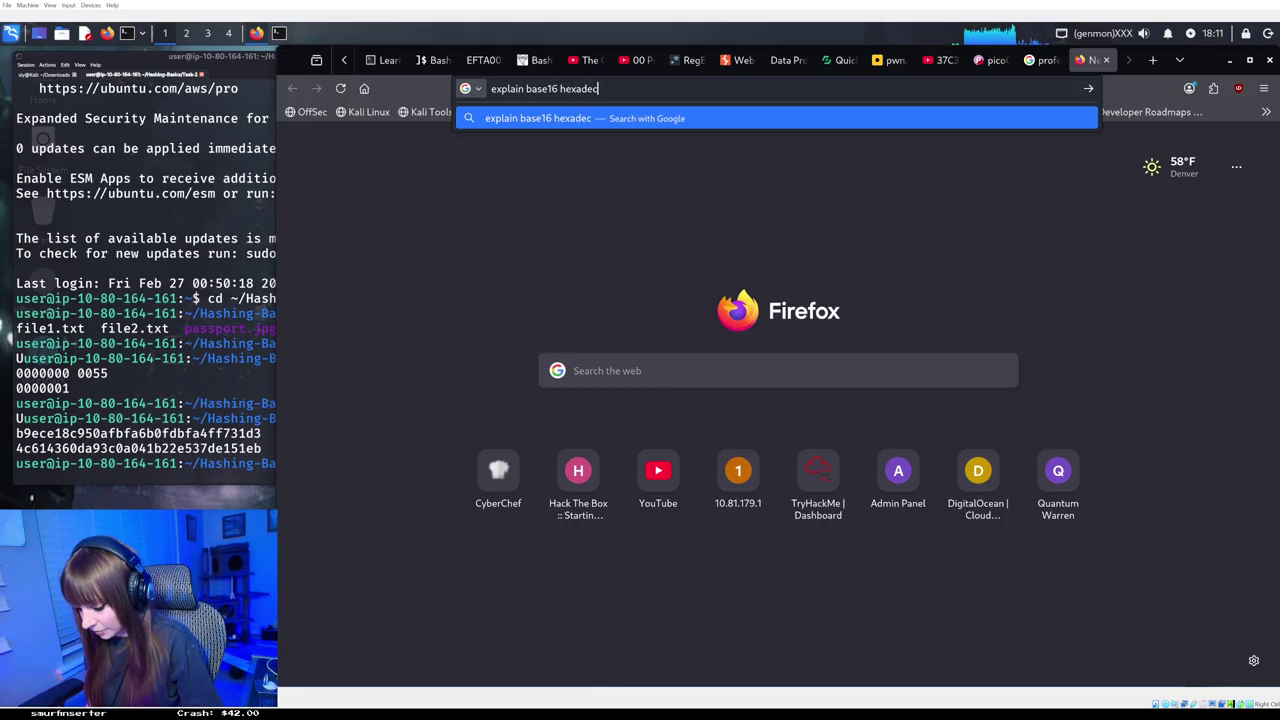
{"action": "key", "text": "Return"}
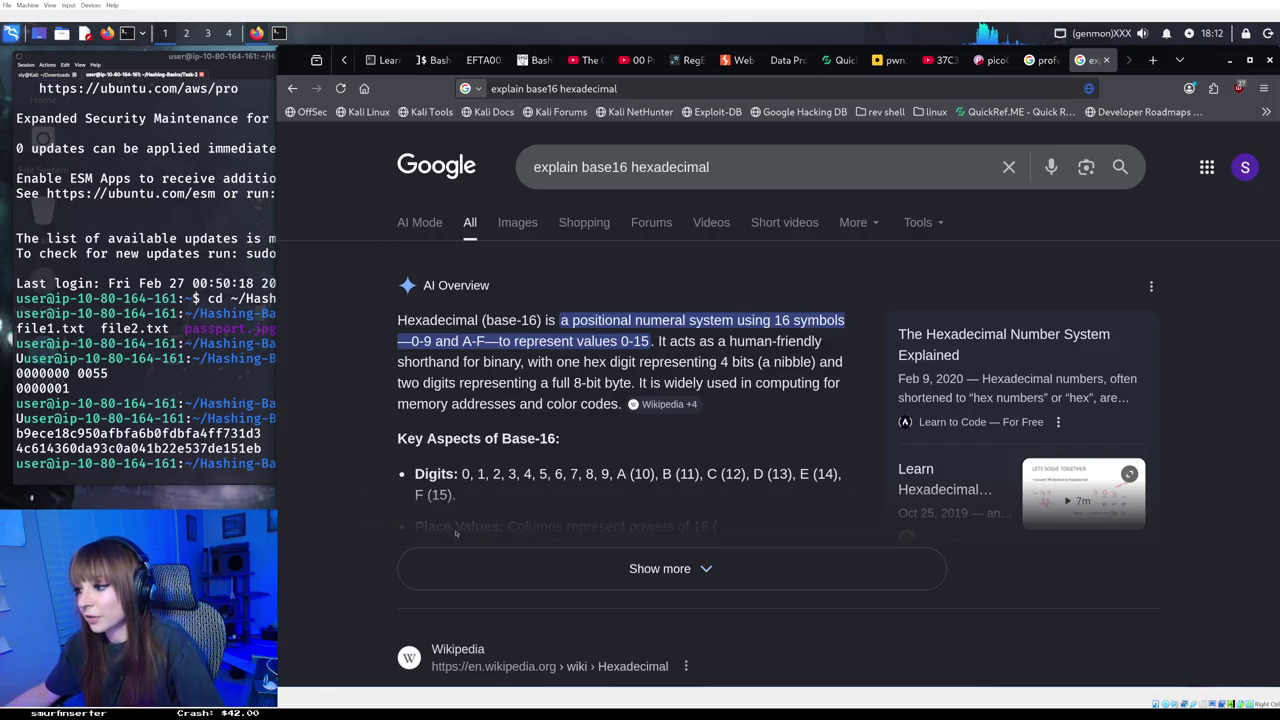
{"action": "left_click", "coordinate": [548, 568]}
Read through the base16 hexadecimal overview, then open the SparkFun Hexadecimal tutorial result
{"action": "scroll", "coordinate": [566, 520], "scroll_direction": "down", "scroll_amount": 3}
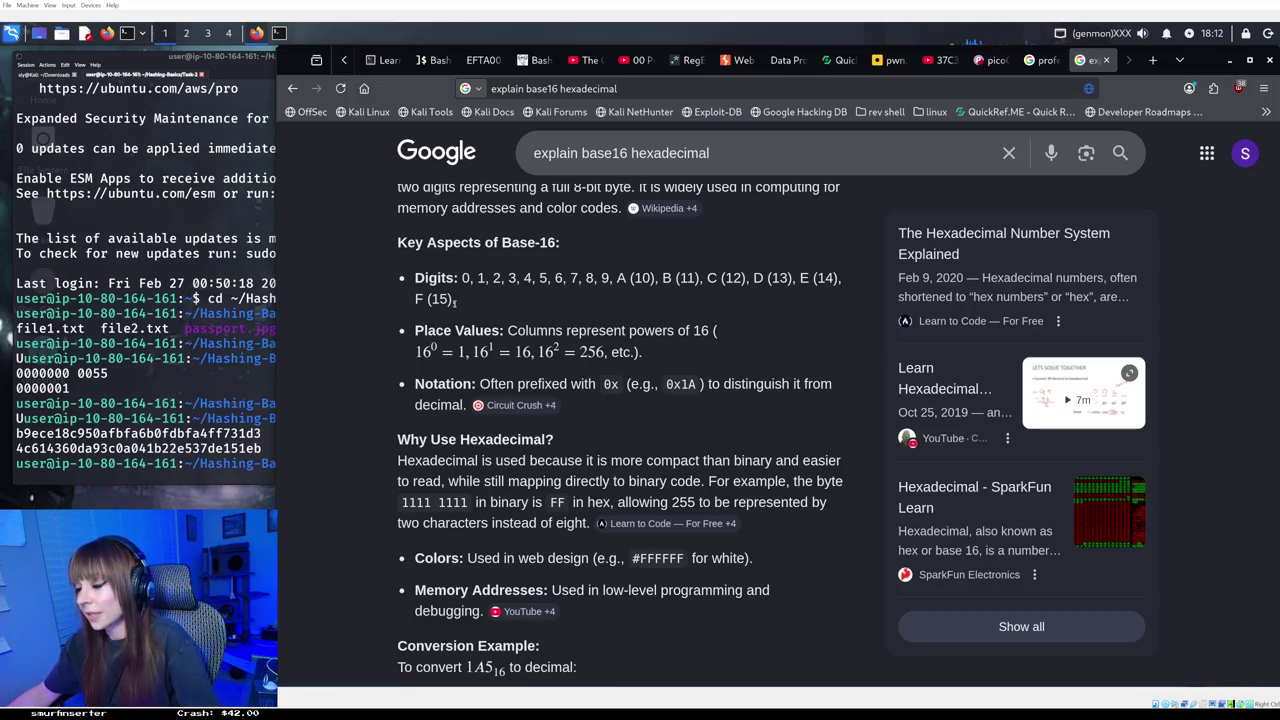
{"action": "scroll", "coordinate": [578, 440], "scroll_direction": "down", "scroll_amount": 2}
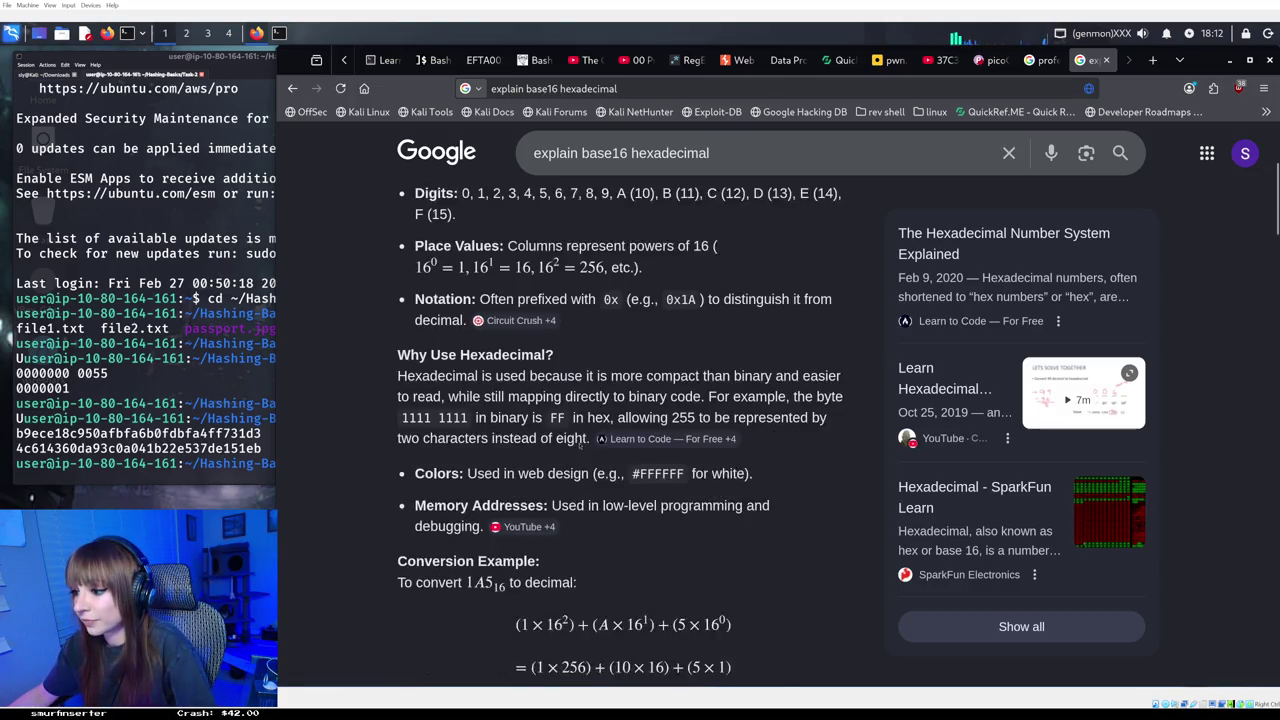
{"action": "scroll", "coordinate": [579, 446], "scroll_direction": "up", "scroll_amount": 2}
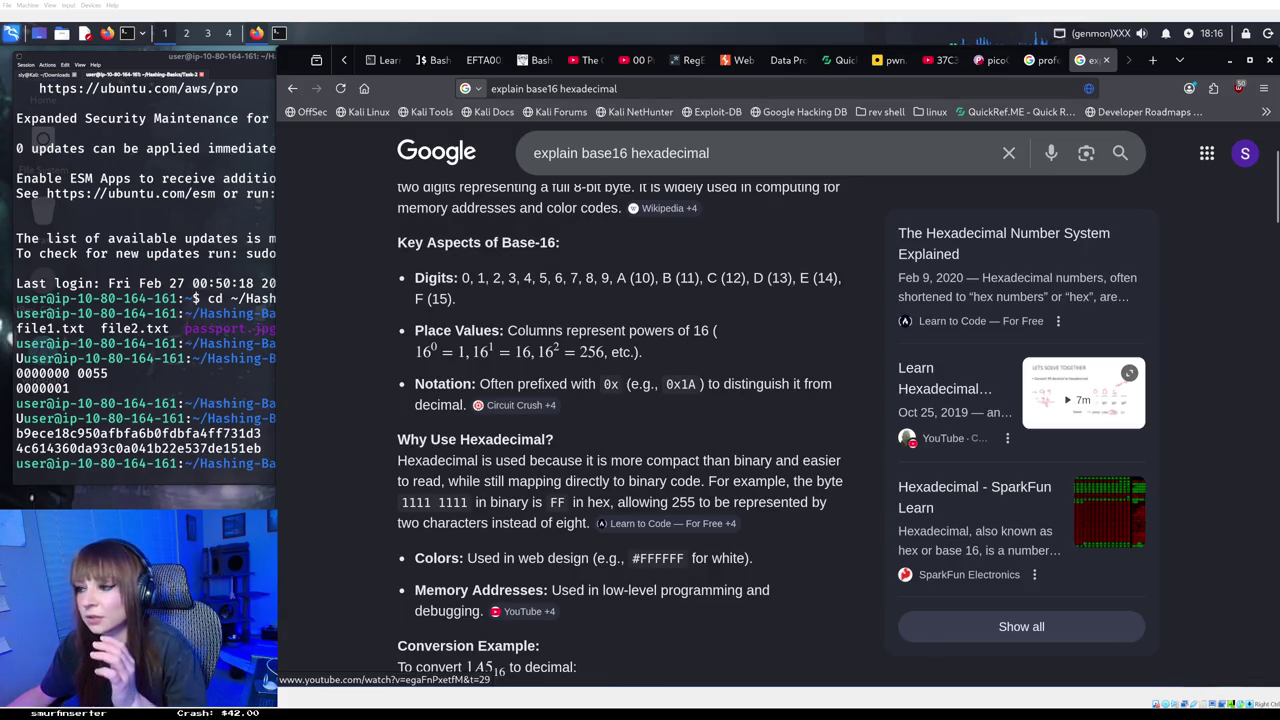
{"action": "scroll", "coordinate": [620, 430], "scroll_direction": "up", "scroll_amount": 1}
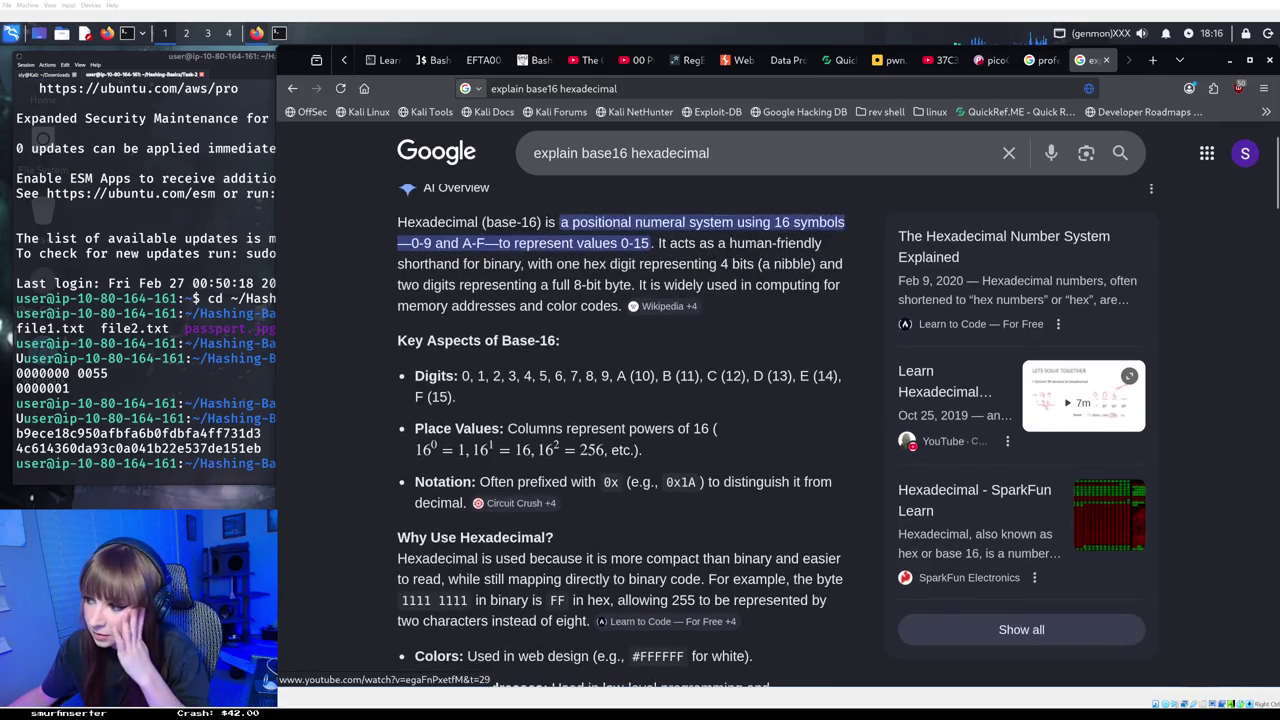
{"action": "scroll", "coordinate": [620, 430], "scroll_direction": "down", "scroll_amount": 1}
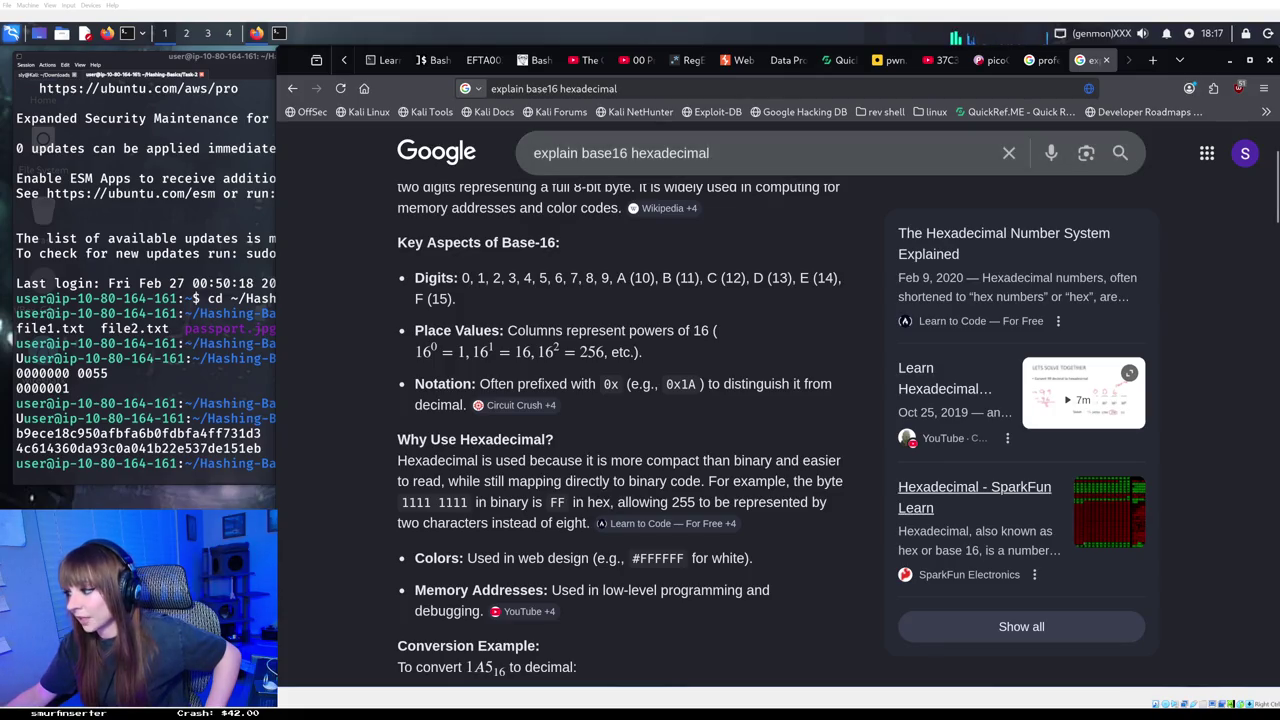
{"action": "left_click", "coordinate": [974, 496]}
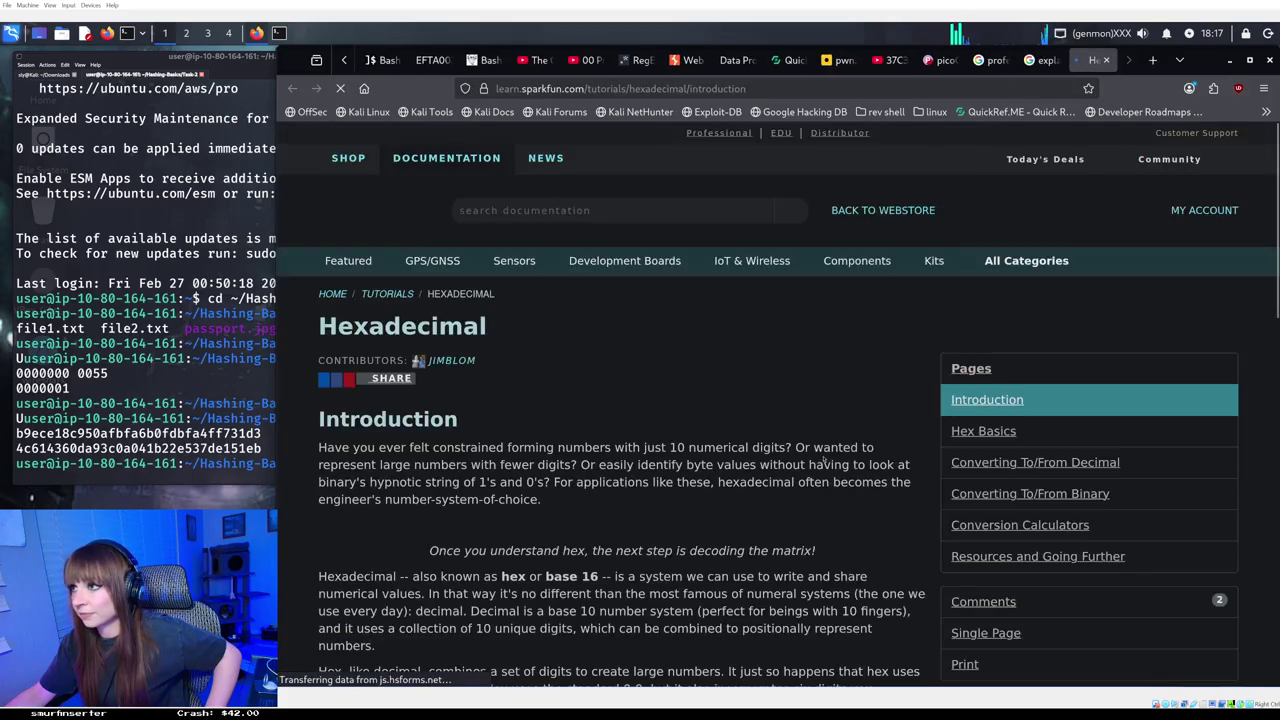
Scroll down the SparkFun Hexadecimal tutorial's Introduction on hex as base 16
{"action": "scroll", "coordinate": [818, 448], "scroll_direction": "down", "scroll_amount": 3}
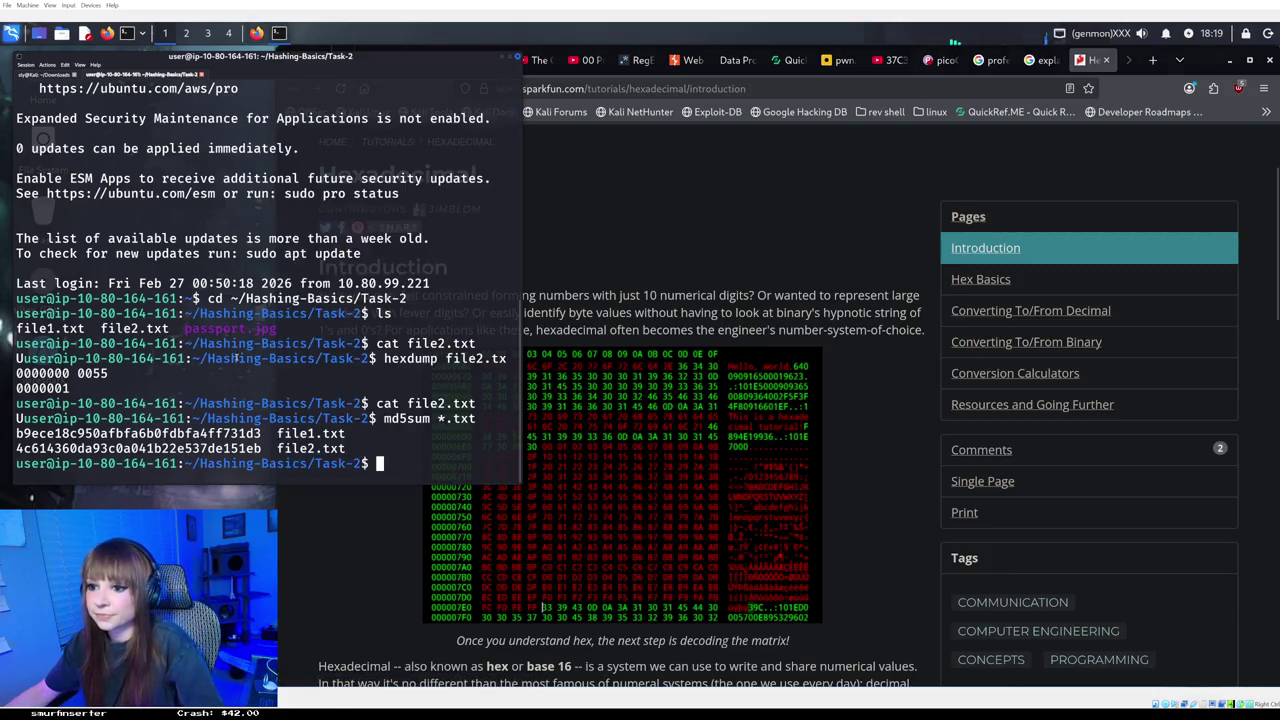
Show the ascii manual page with 'man ascii' and scroll its octal, decimal and hex table
{"action": "left_click", "coordinate": [250, 130]}
{"action": "type", "text": "man asc"}
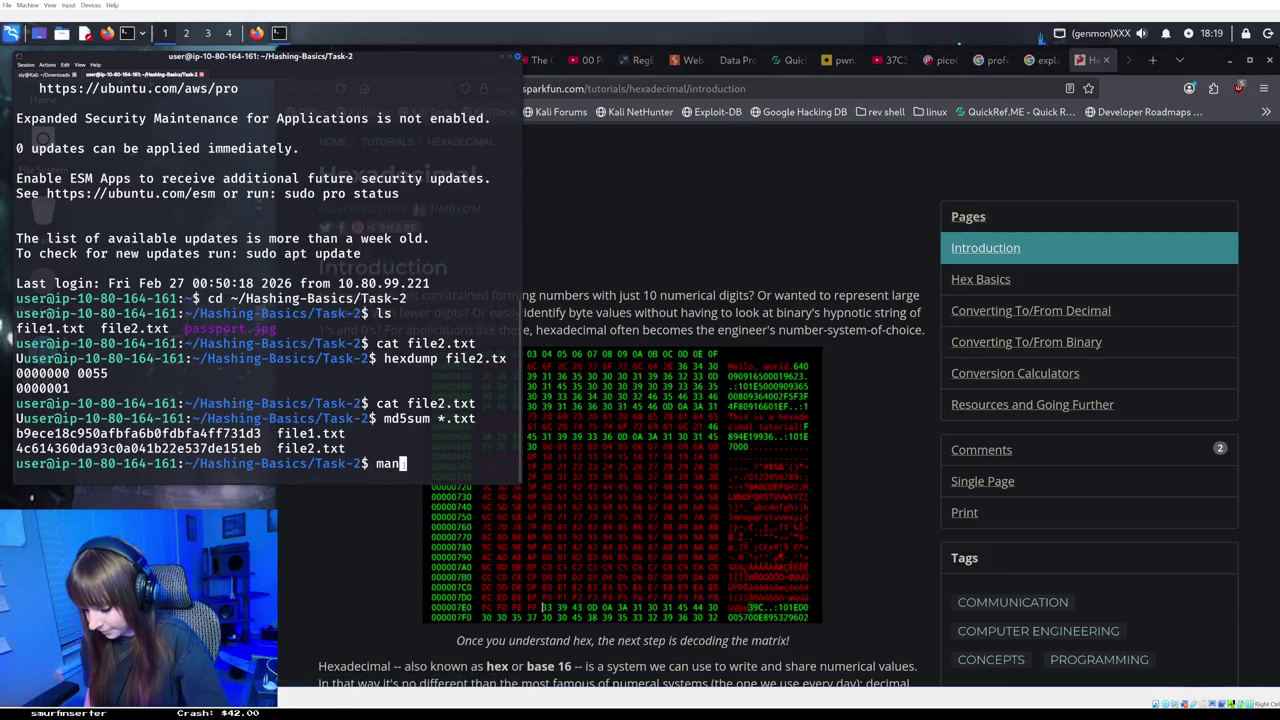
{"action": "type", "text": "ii"}
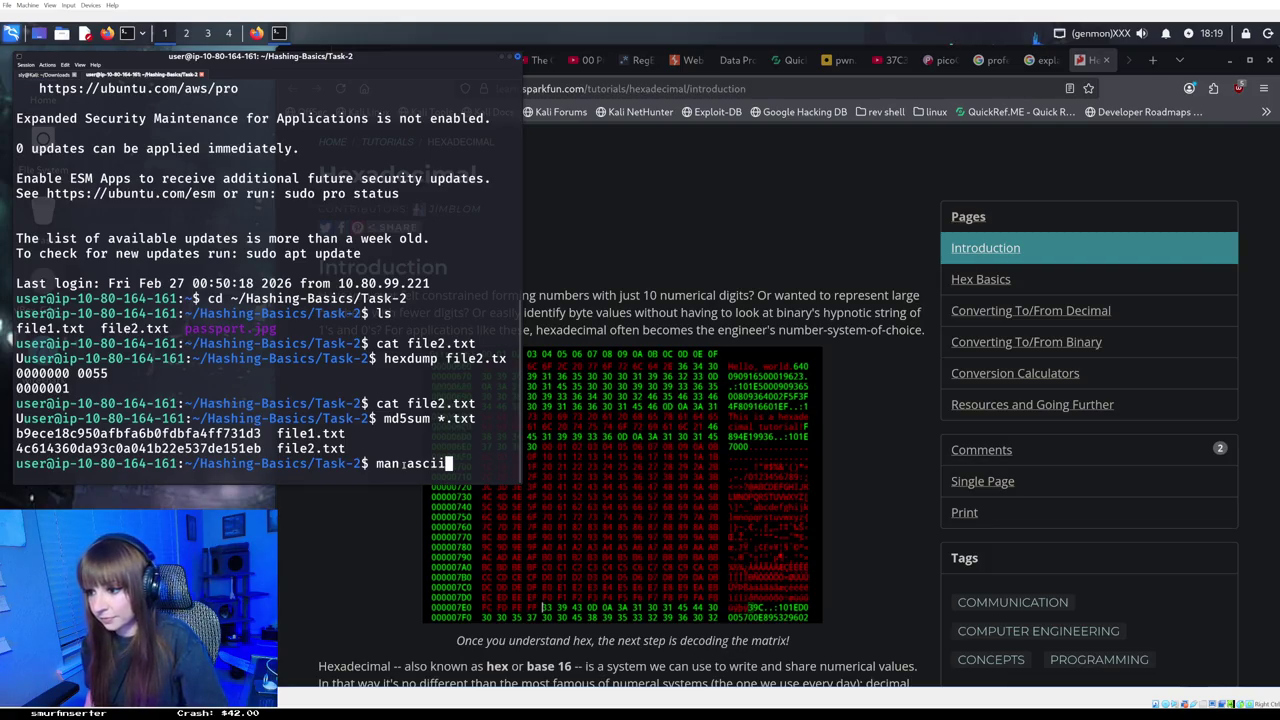
{"action": "key", "text": "Return"}
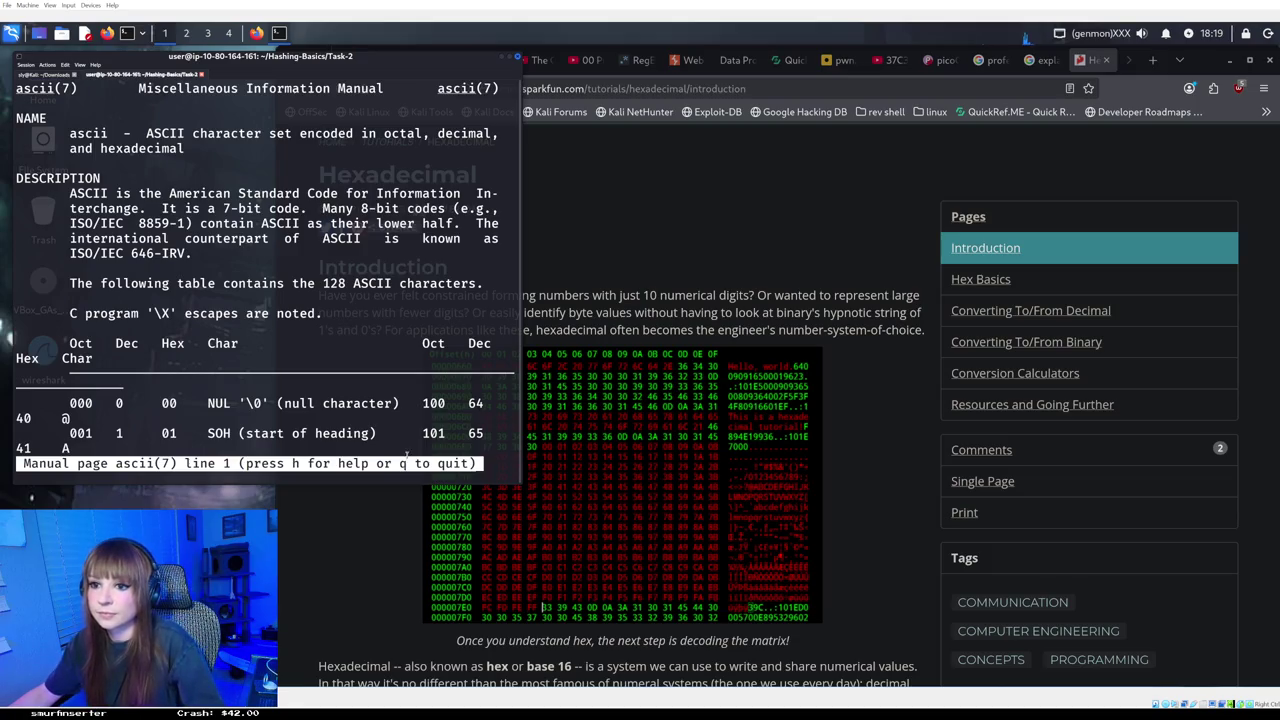
{"action": "scroll", "coordinate": [406, 455], "scroll_direction": "down", "scroll_amount": 3}
{"action": "scroll", "coordinate": [406, 455], "scroll_direction": "up", "scroll_amount": 3}
{"action": "scroll", "coordinate": [406, 455], "scroll_direction": "down", "scroll_amount": 3}
{"action": "scroll", "coordinate": [406, 455], "scroll_direction": "up", "scroll_amount": 2}
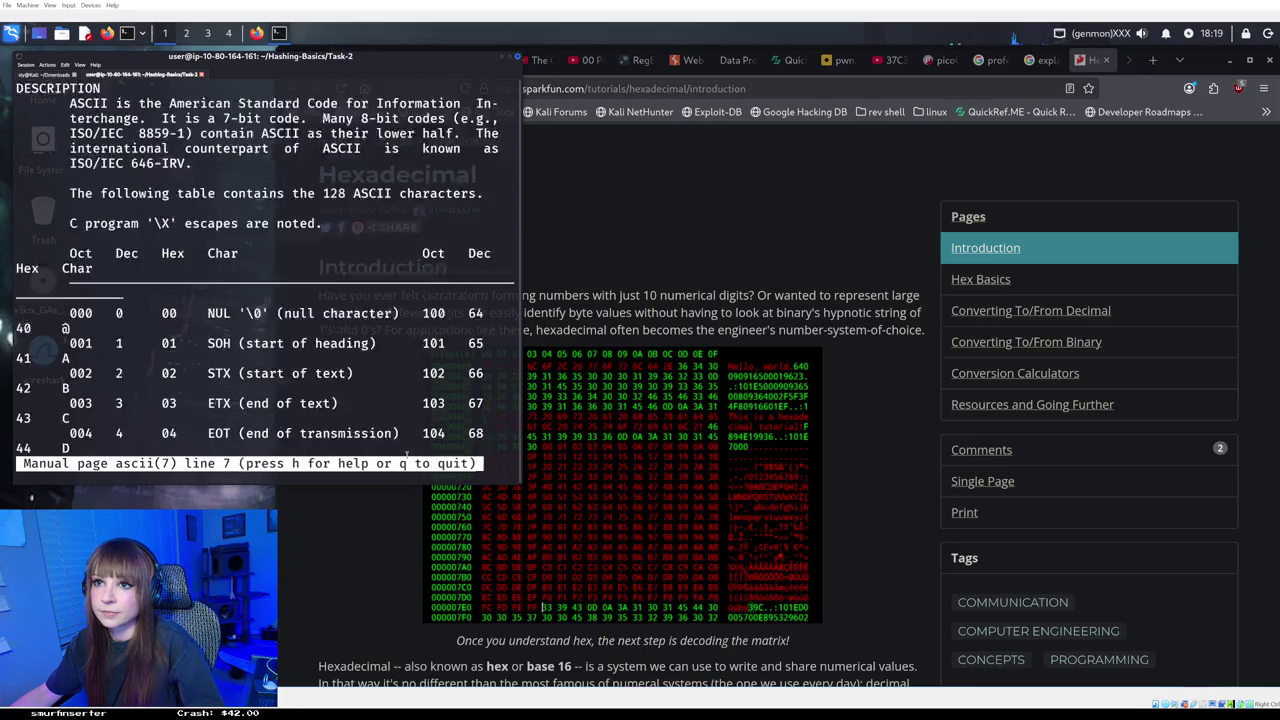
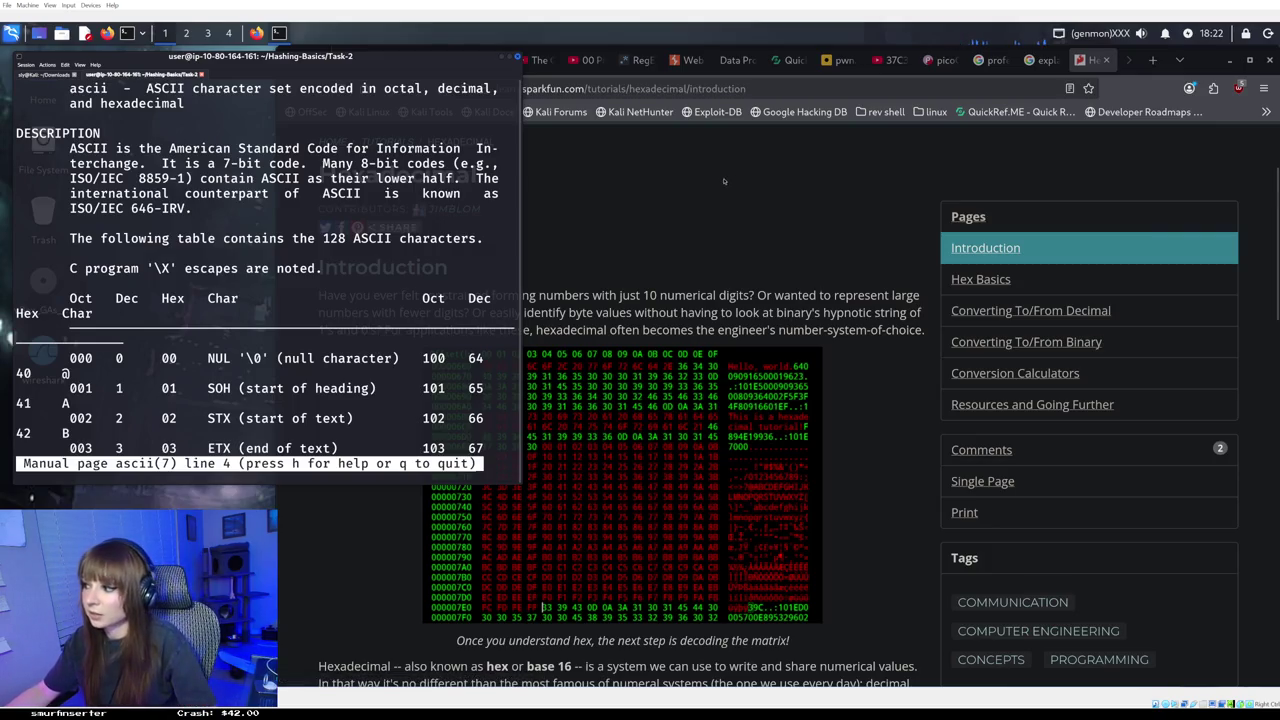
Minimize and restore the terminal, then raise the SparkFun Hexadecimal tutorial in front of it
{"action": "left_click", "coordinate": [503, 60]}
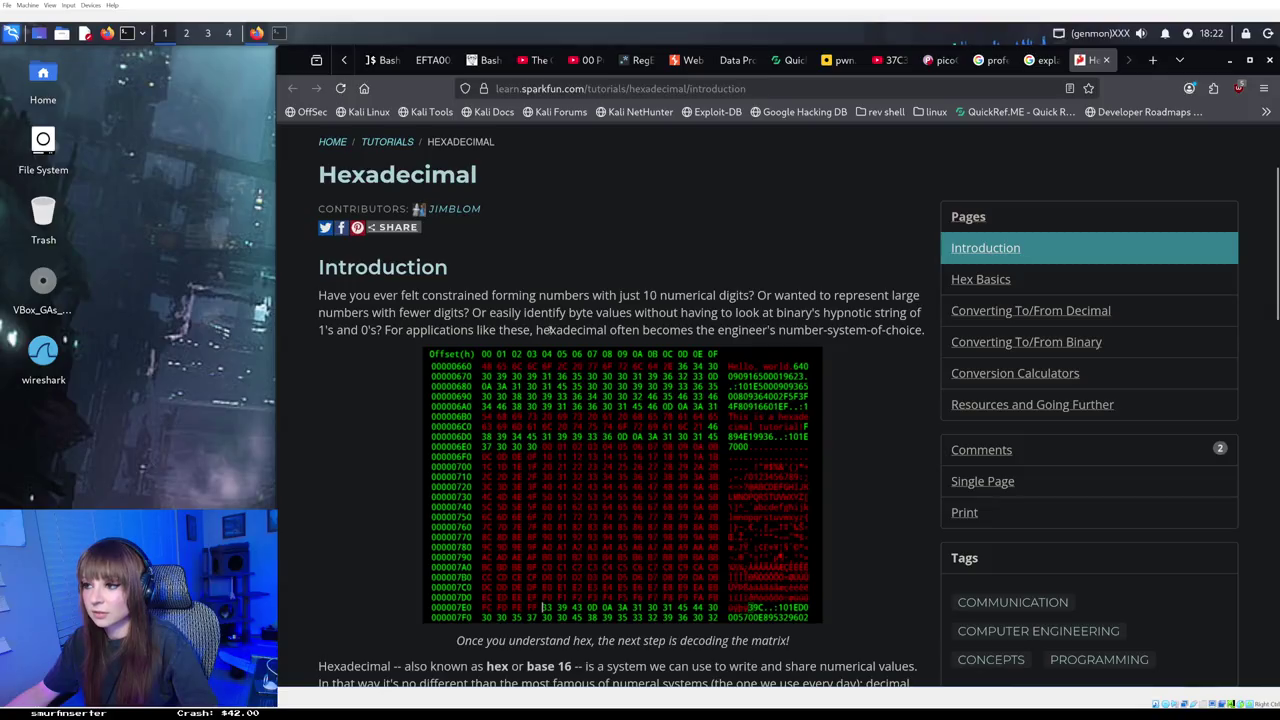
{"action": "left_click", "coordinate": [279, 33]}
{"action": "left_click", "coordinate": [813, 200]}
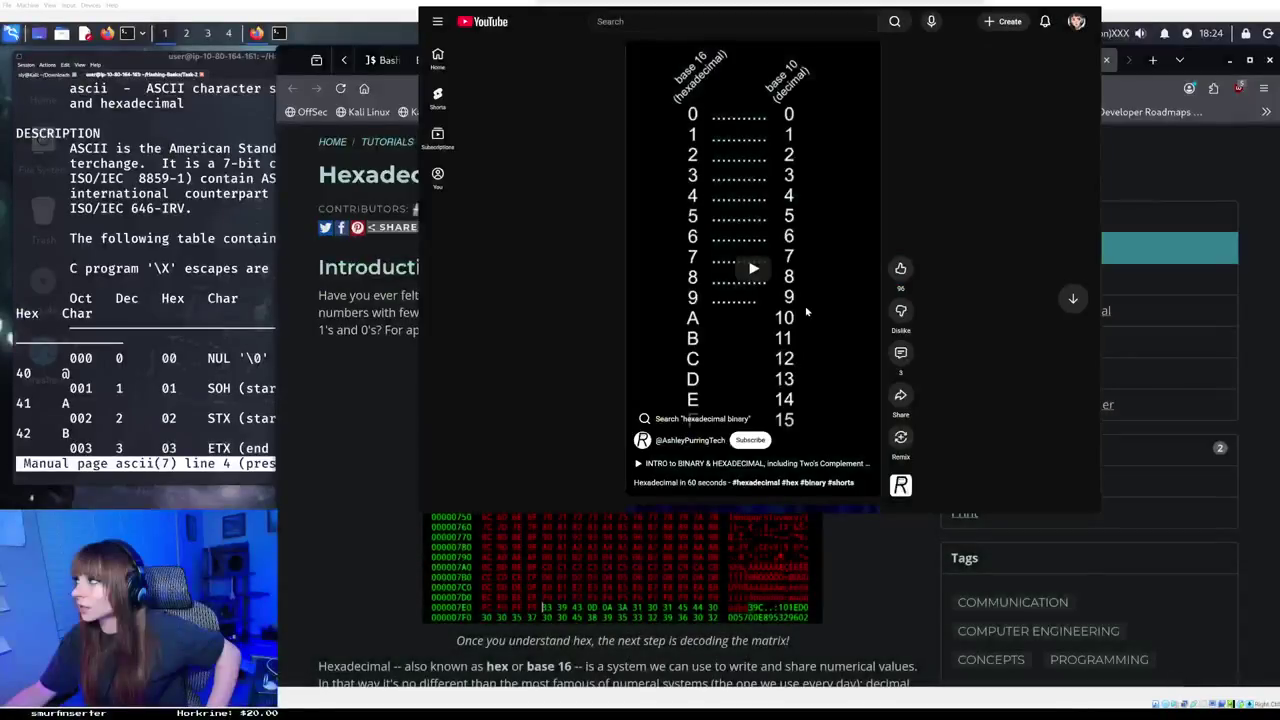
Play the hexadecimal Short, pausing briefly at the base 10 explanation before resuming
{"action": "left_click", "coordinate": [761, 272]}
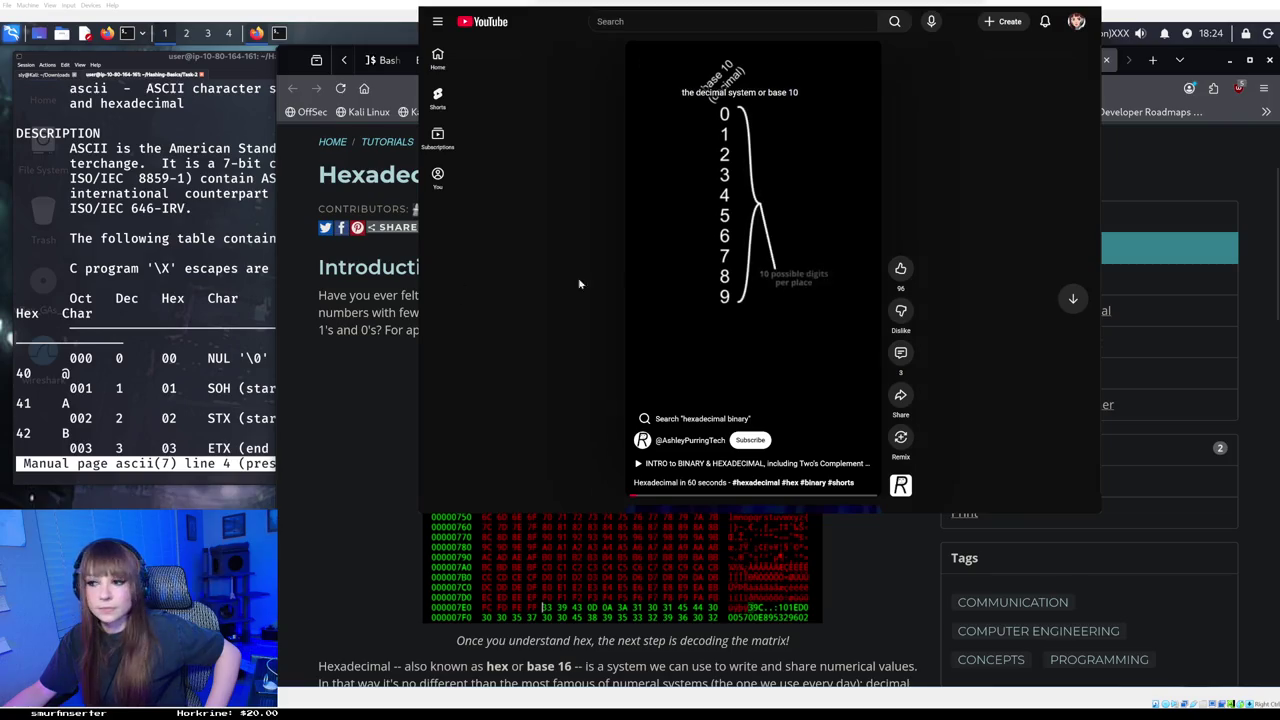
{"action": "left_click", "coordinate": [740, 303]}
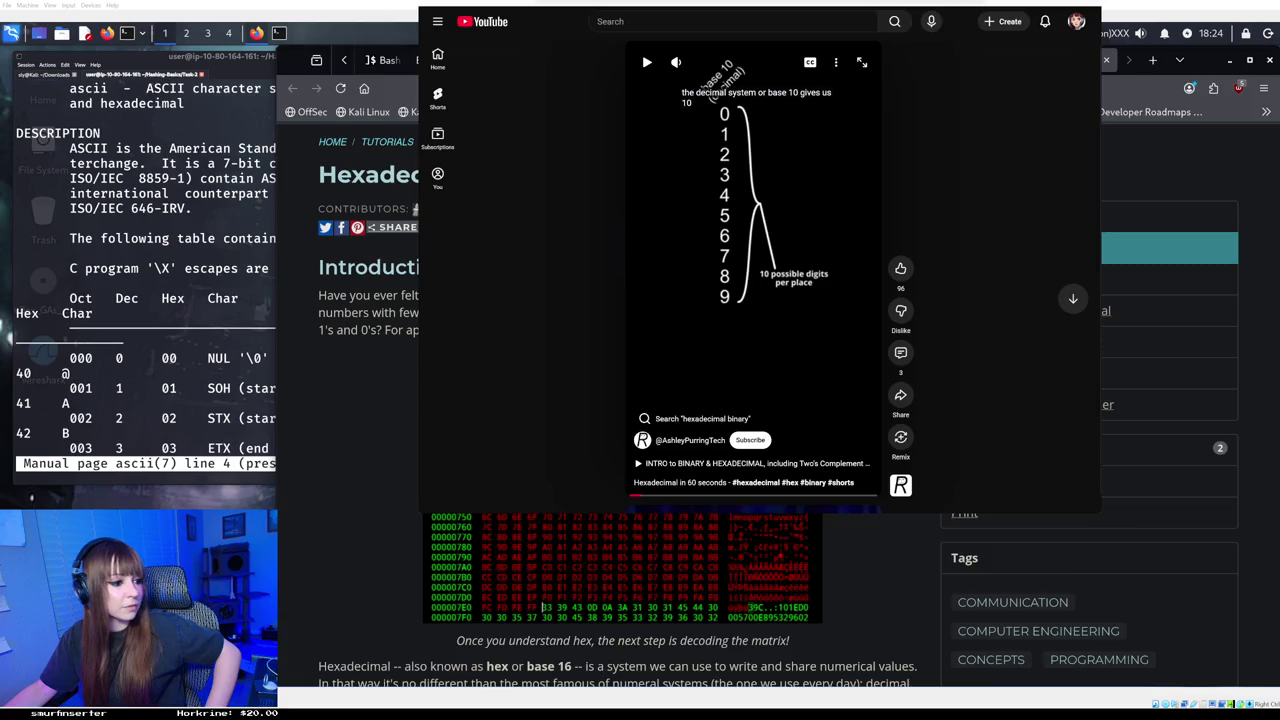
{"action": "left_click", "coordinate": [741, 325]}
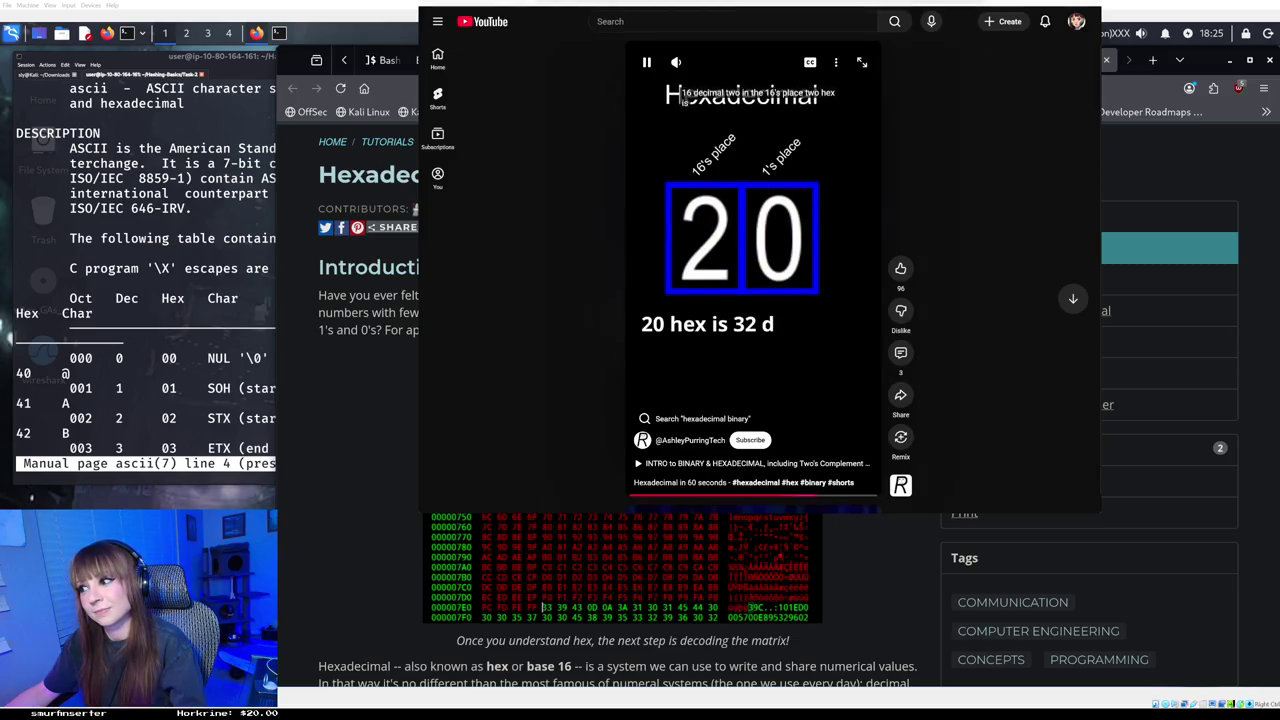
Watch the Short past the 20 hex example, pausing there and again on decimal 29
{"action": "left_click", "coordinate": [736, 318]}
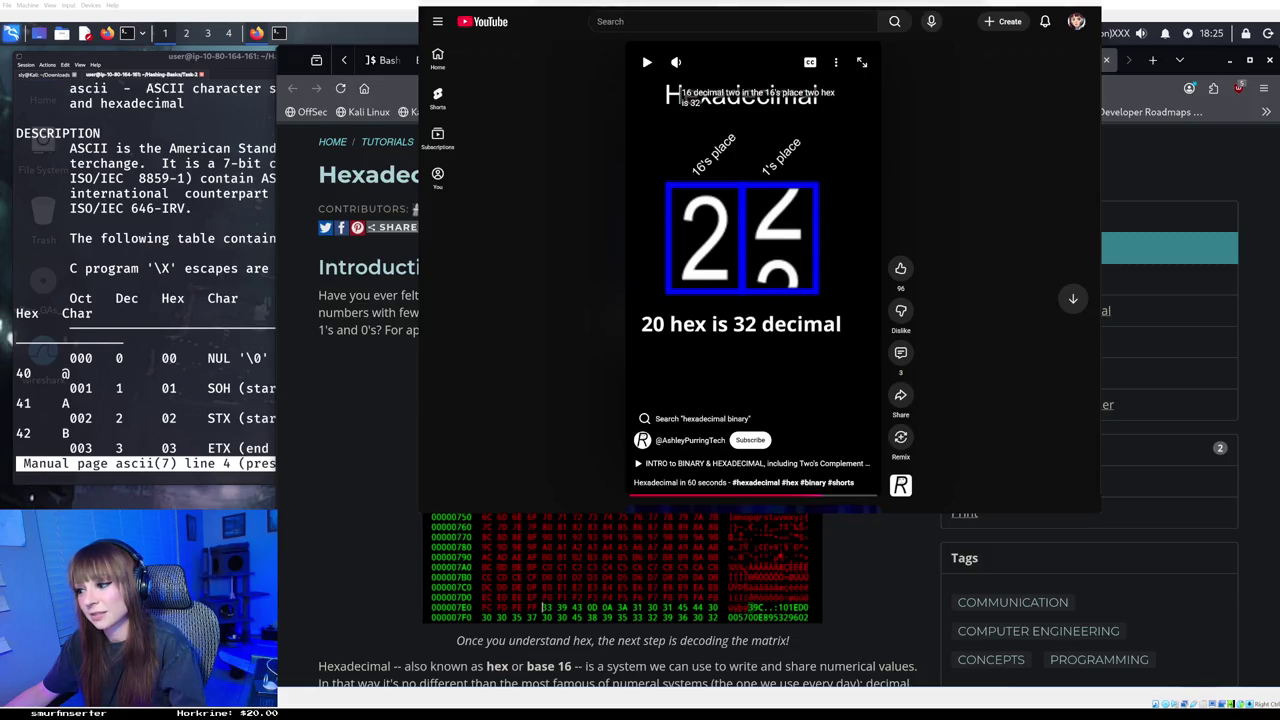
{"action": "left_click", "coordinate": [742, 297]}
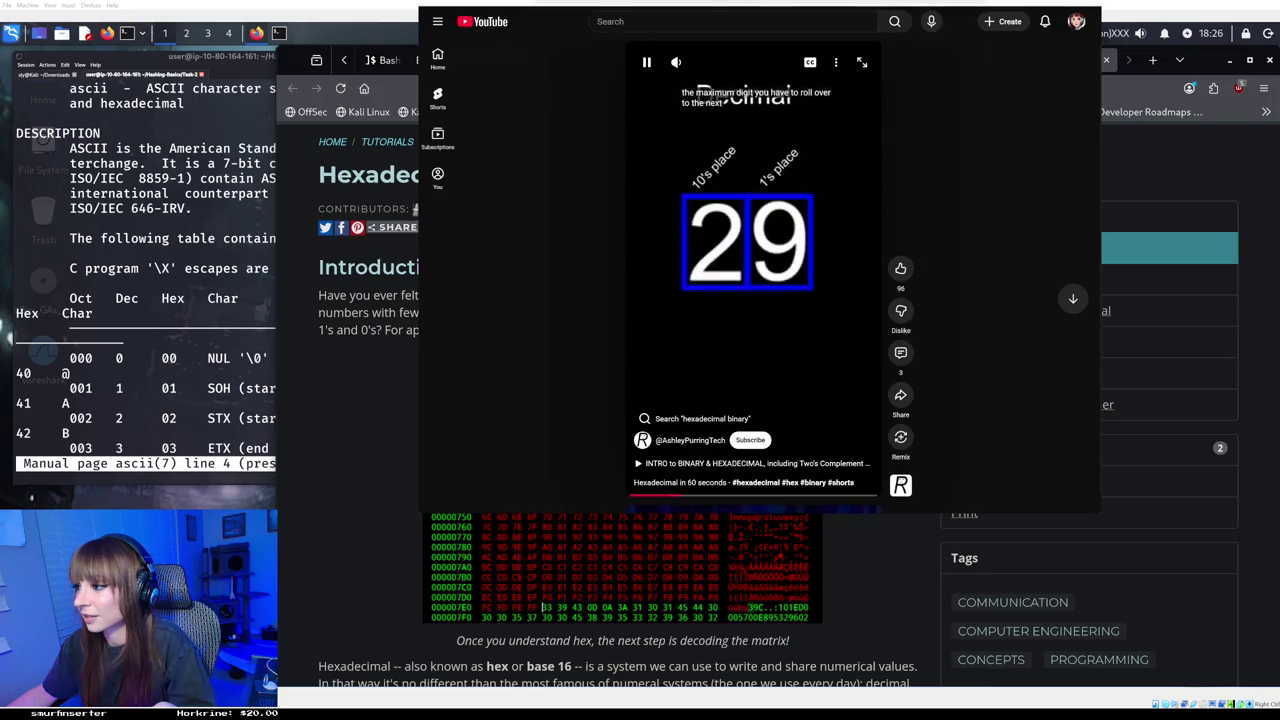
{"action": "left_click", "coordinate": [766, 354]}
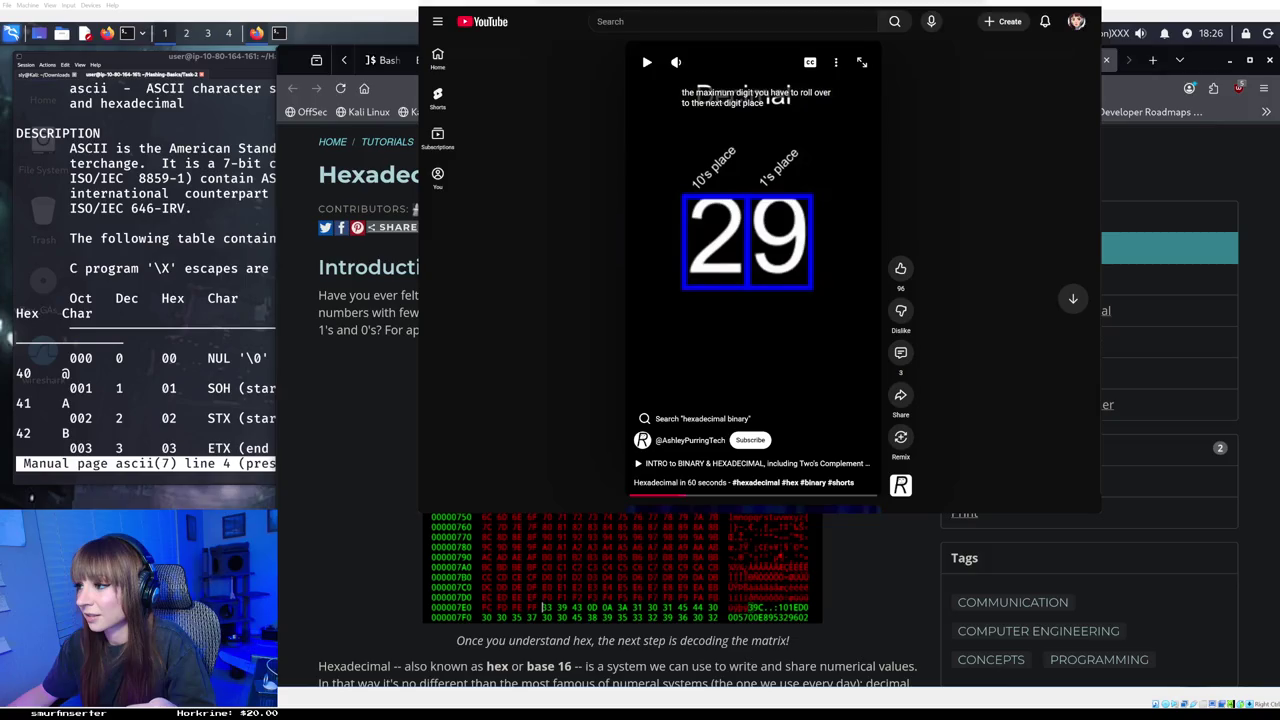
{"action": "left_click", "coordinate": [766, 353]}
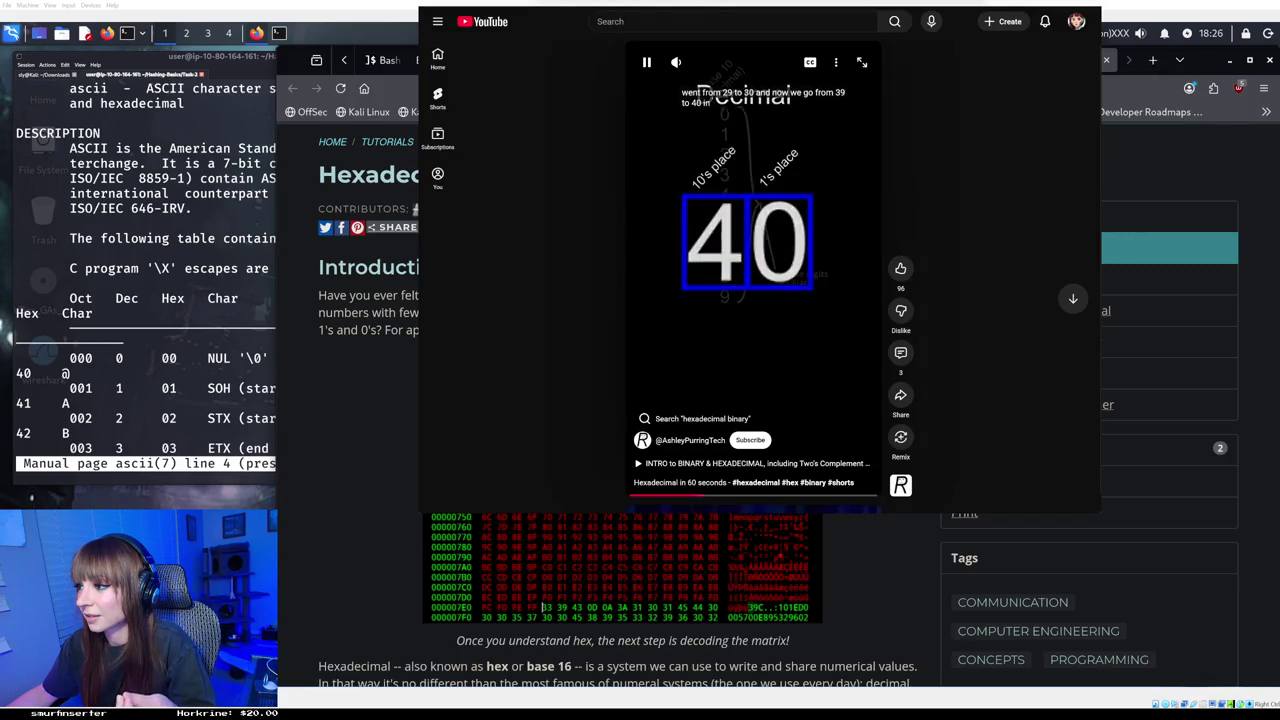
Pause the Short on decimal 40
{"action": "left_click", "coordinate": [766, 354]}
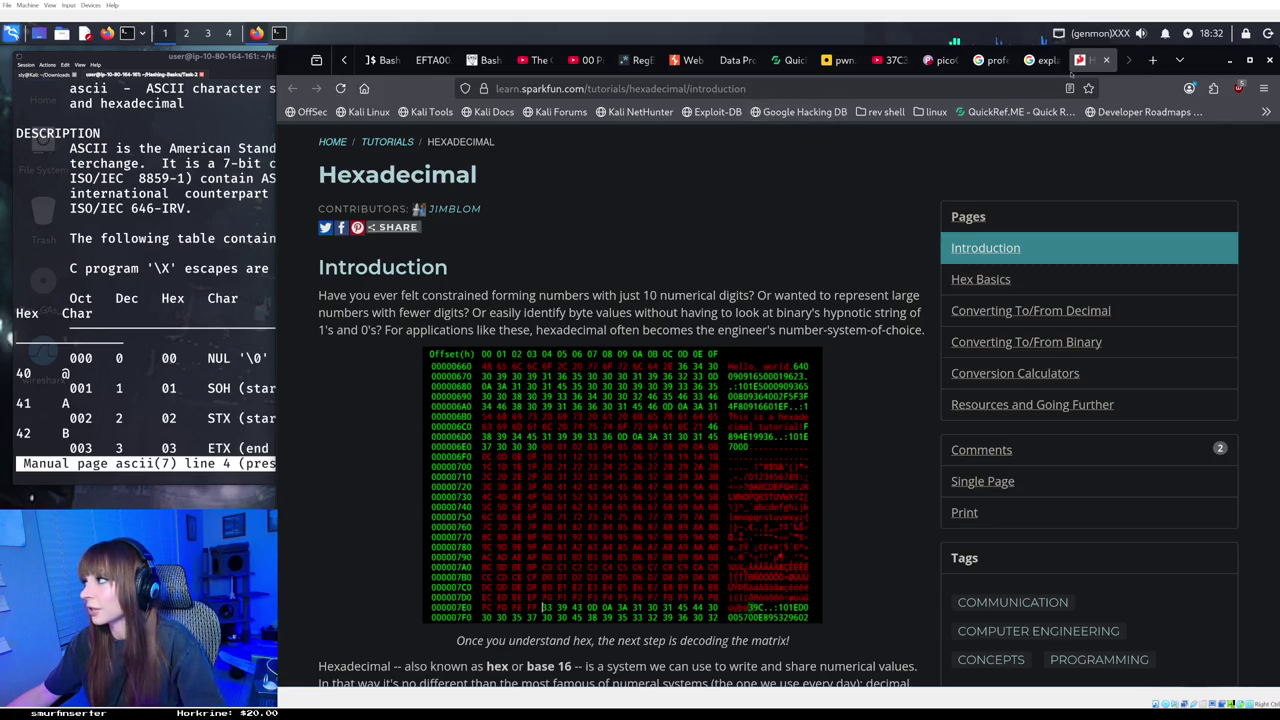
Search Google for 'ascii conversion chart' in a new tab
{"action": "left_click", "coordinate": [1153, 60]}
{"action": "type", "text": "asc"}
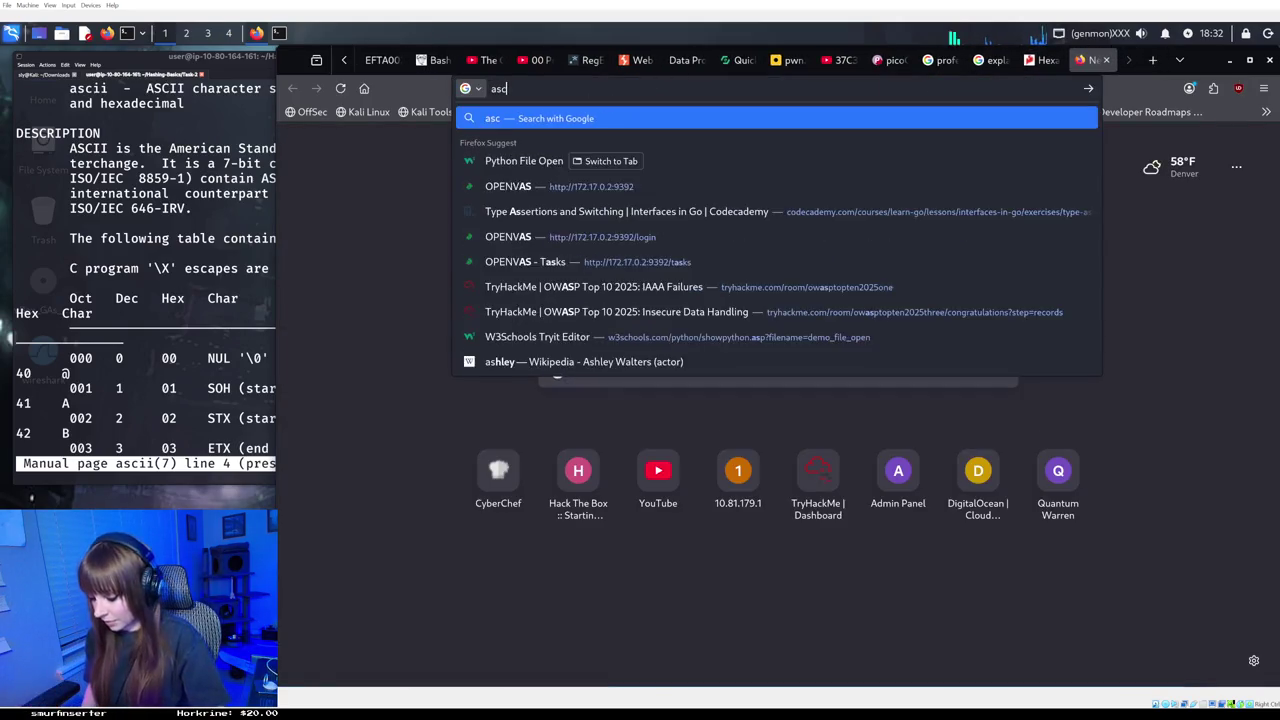
{"action": "type", "text": "ii chart"}
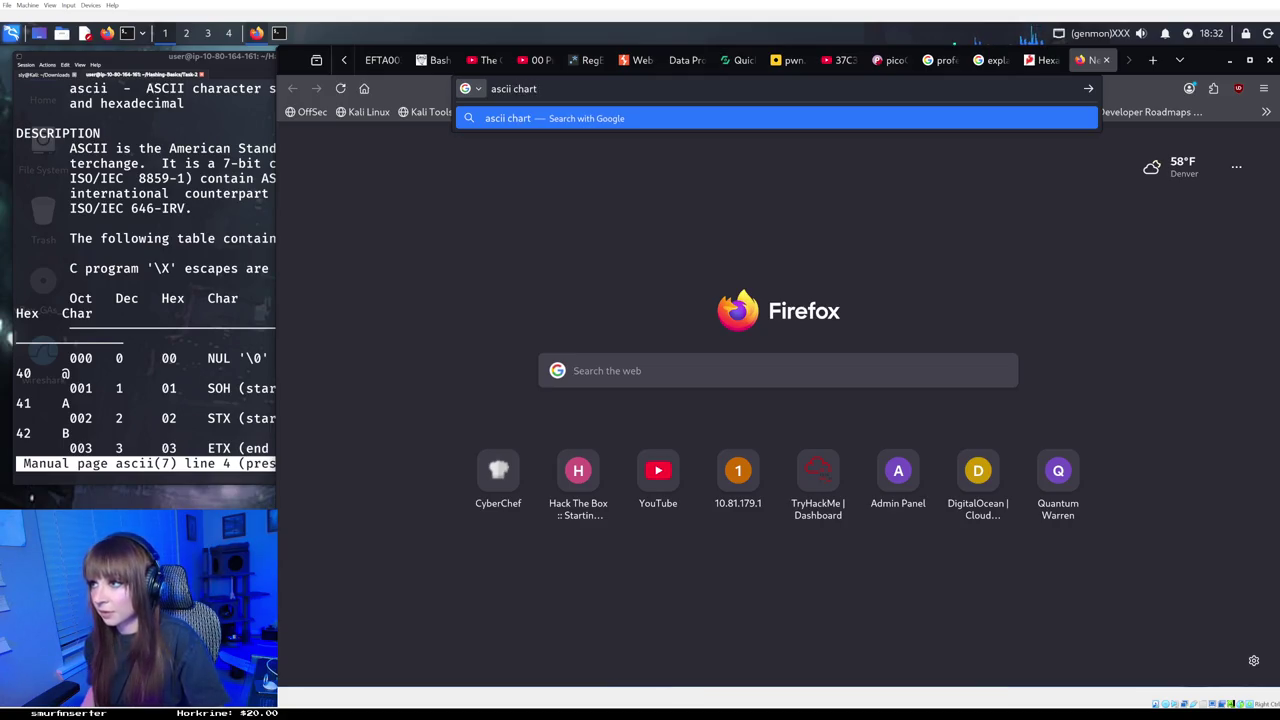
{"action": "key", "text": "BackSpace"}
{"action": "key", "text": "BackSpace"}
{"action": "key", "text": "BackSpace"}
{"action": "key", "text": "BackSpace"}
{"action": "type", "text": "onver"}
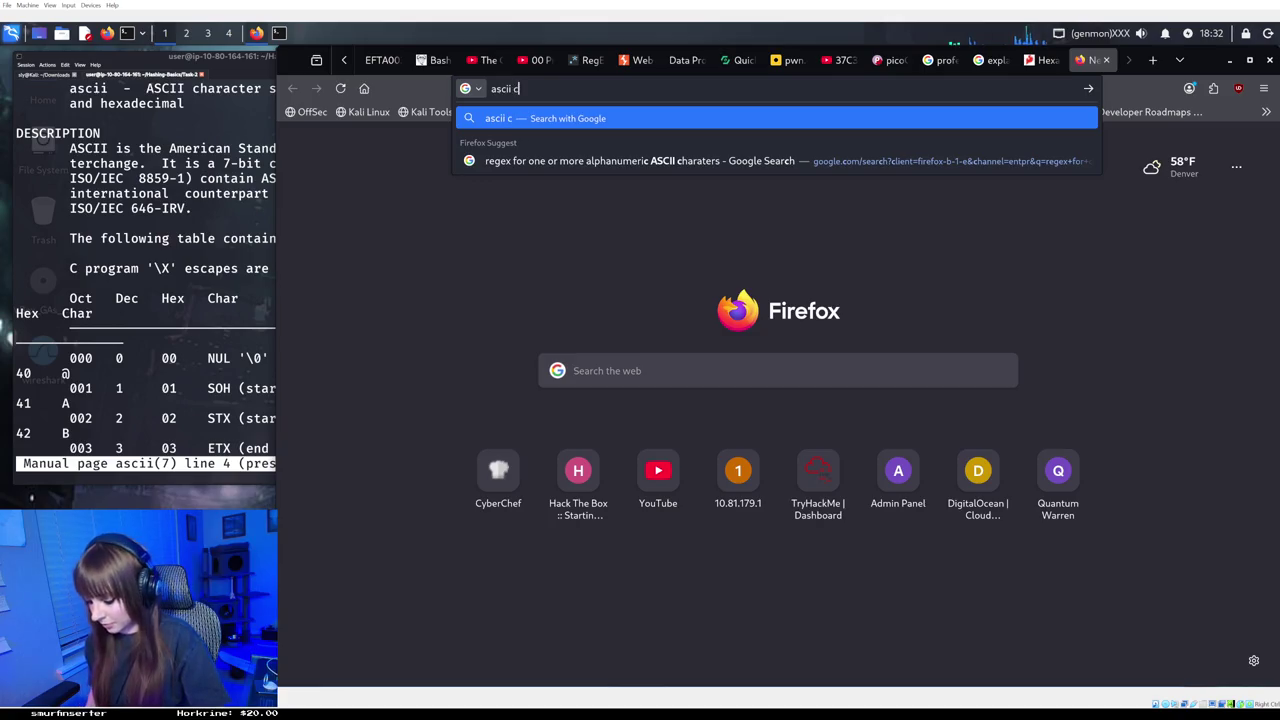
{"action": "type", "text": "sti"}
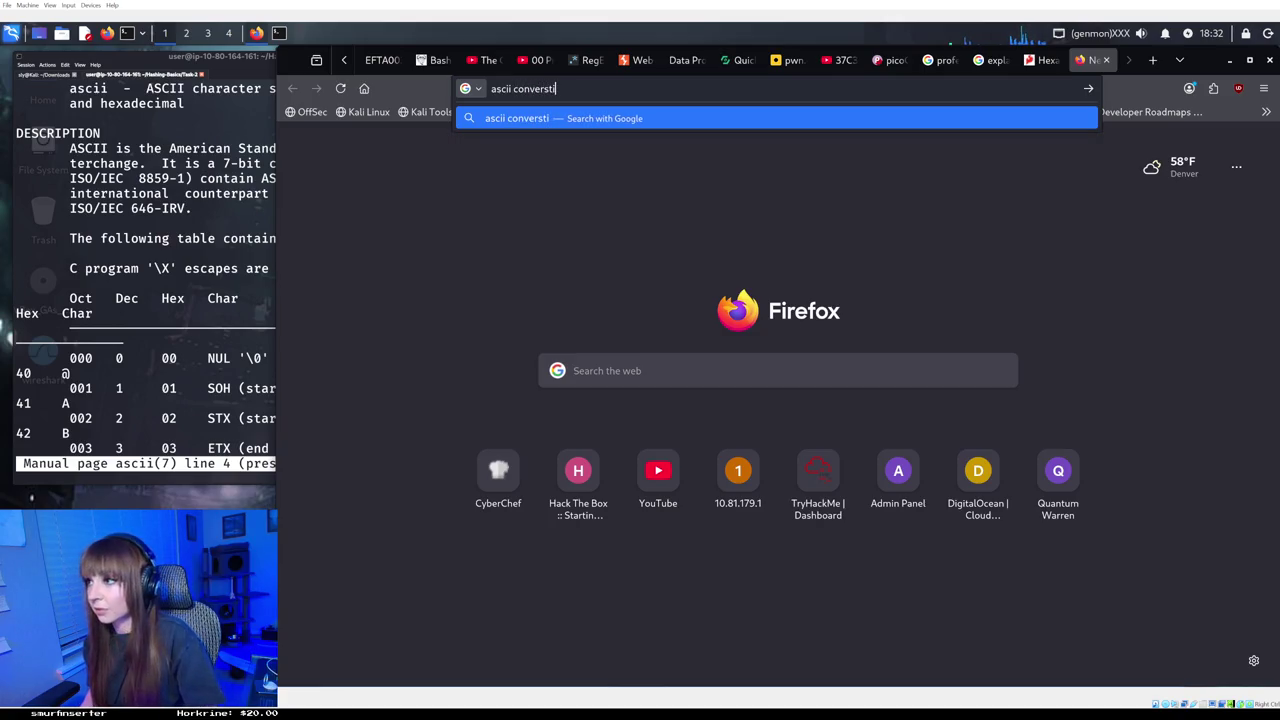
{"action": "type", "text": "on chart"}
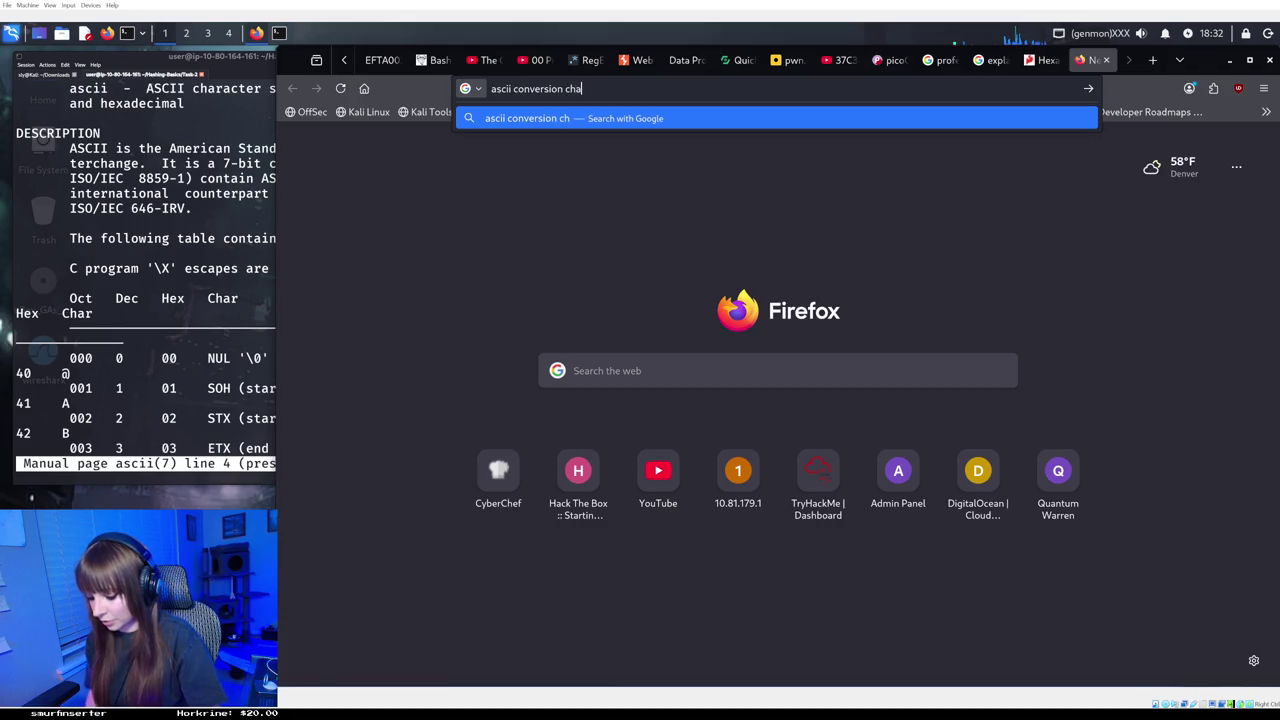
{"action": "key", "text": "Return"}
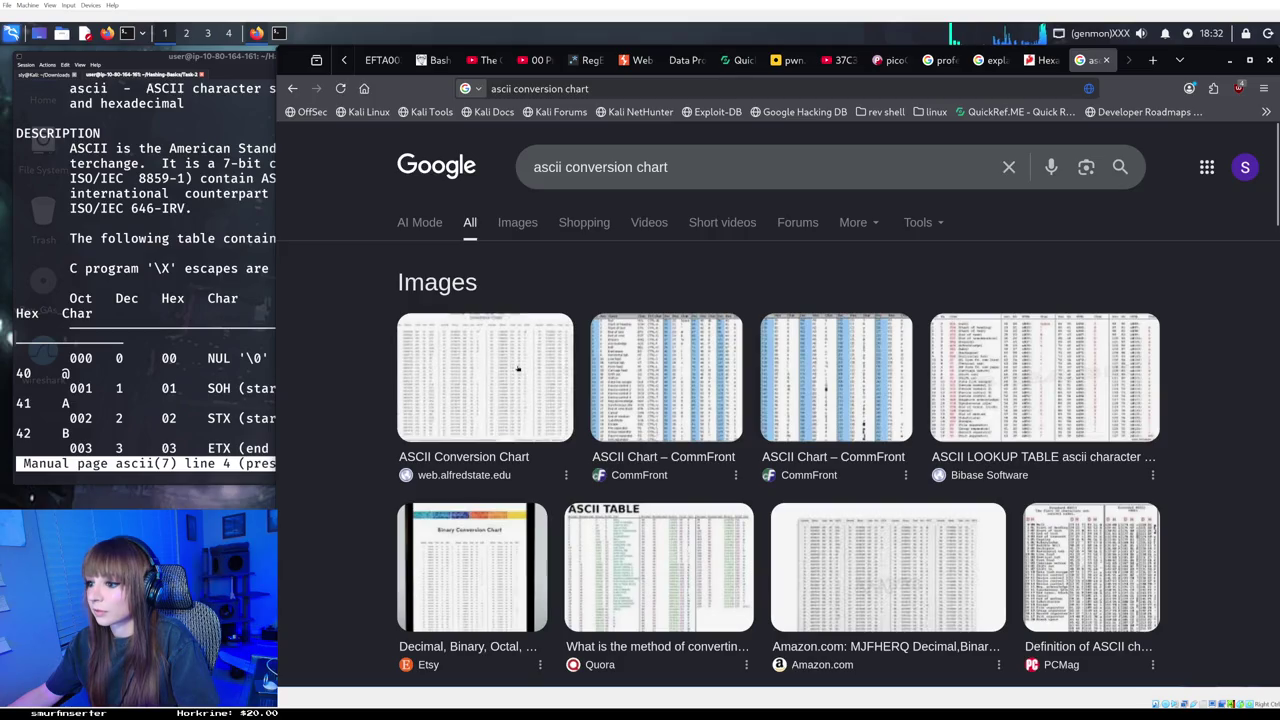
Open the CommFront ASCII chart image in its own new tab and switch to it
{"action": "left_click", "coordinate": [565, 350]}
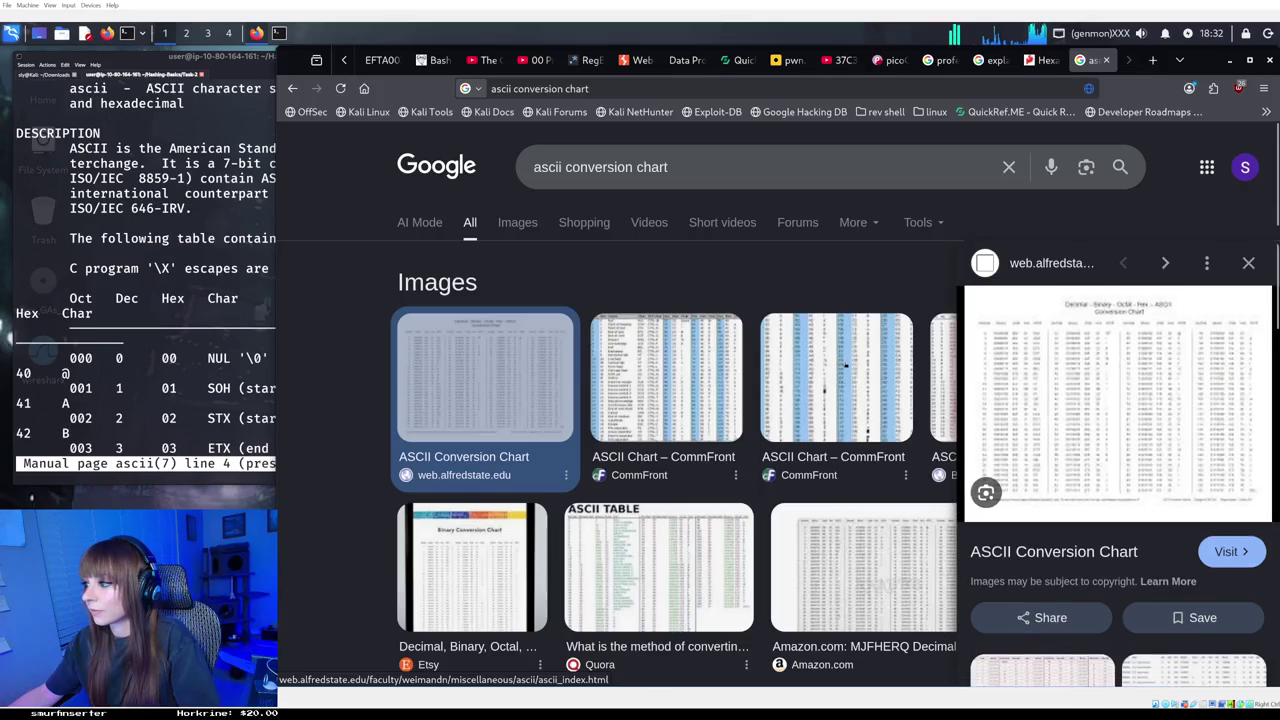
{"action": "left_click", "coordinate": [845, 366]}
{"action": "right_click", "coordinate": [1124, 394]}
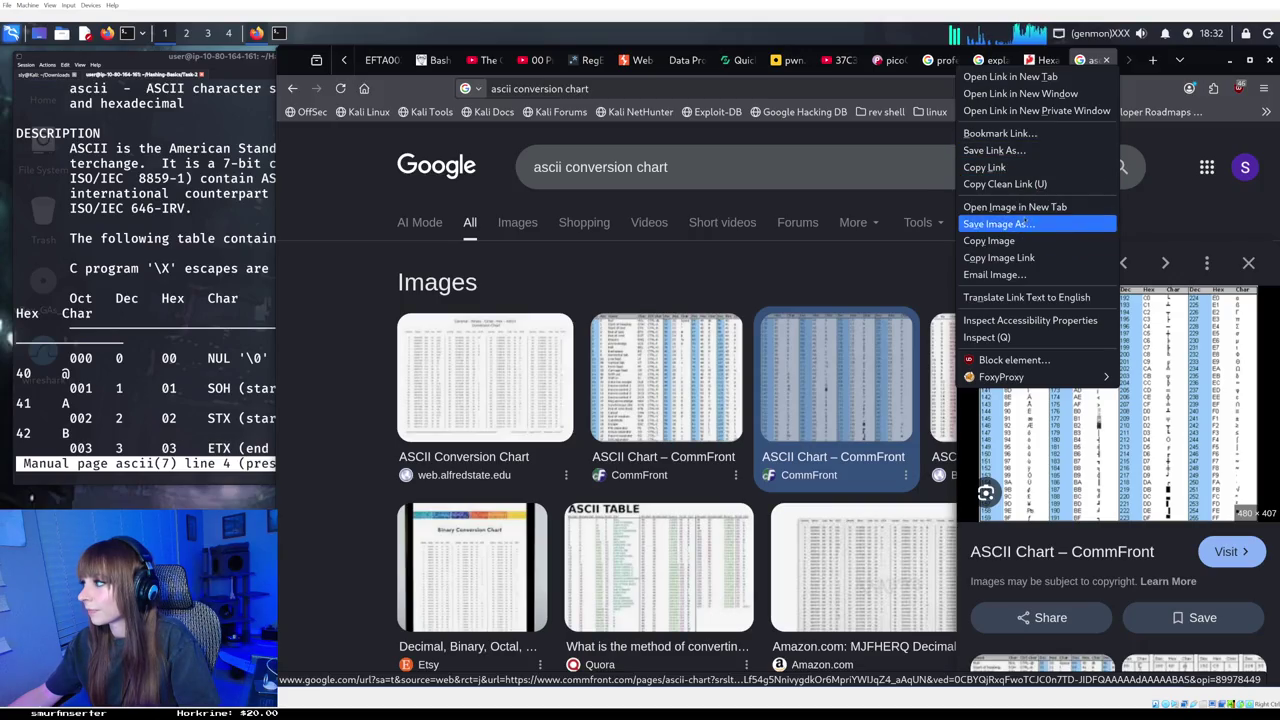
{"action": "left_click", "coordinate": [1015, 207]}
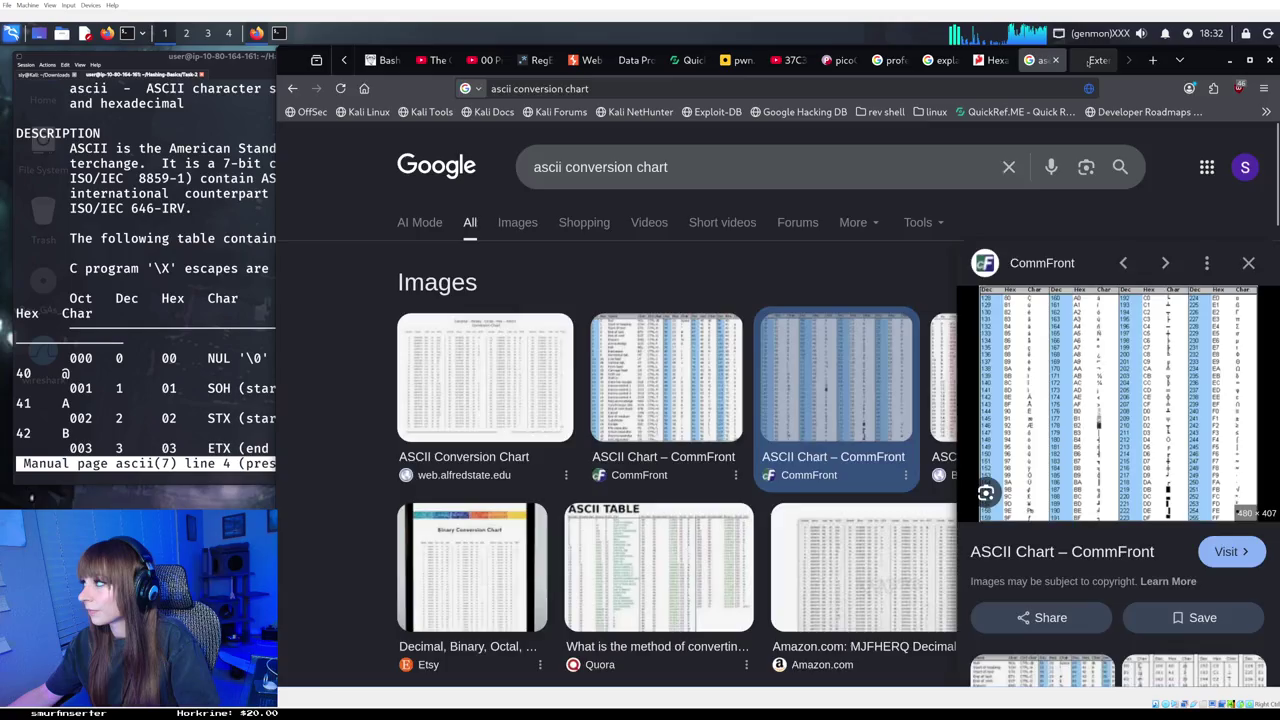
{"action": "key", "text": "ctrl+Tab"}
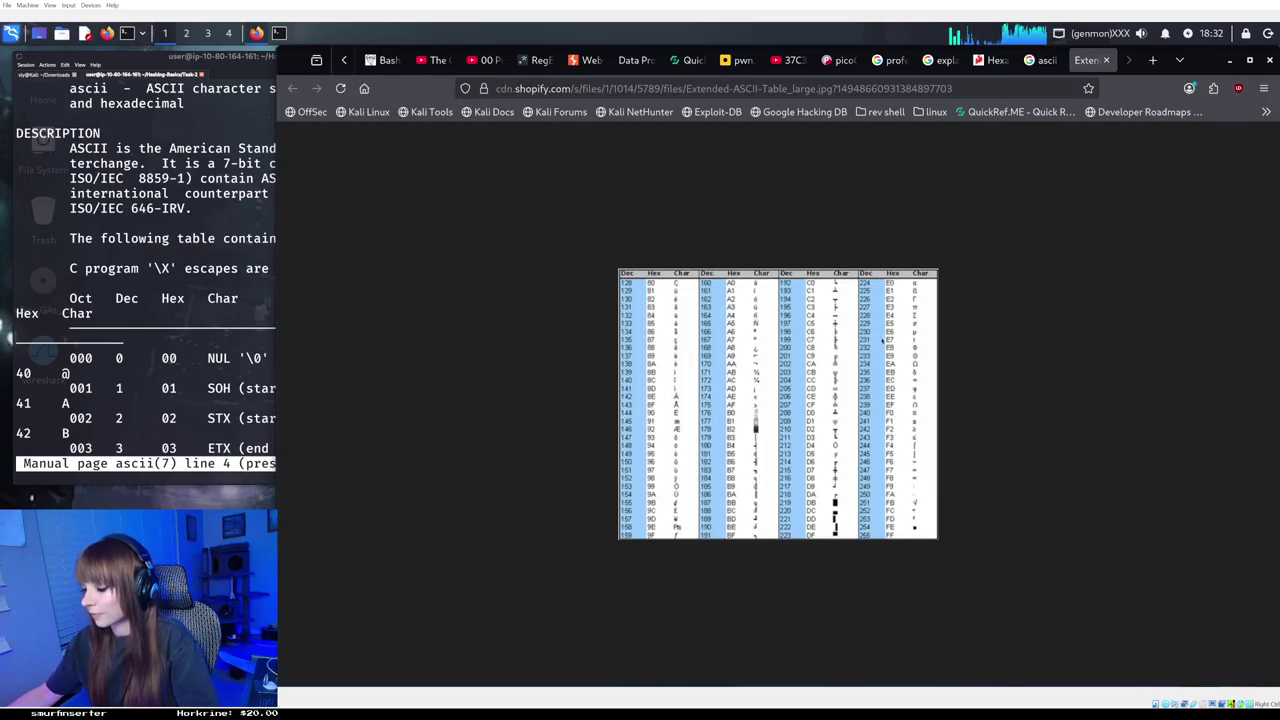
Zoom in on the extended ASCII table image, then return to the YouTube hexadecimal Short
{"action": "key", "text": "ctrl+plus"}
{"action": "key", "text": "ctrl+plus"}
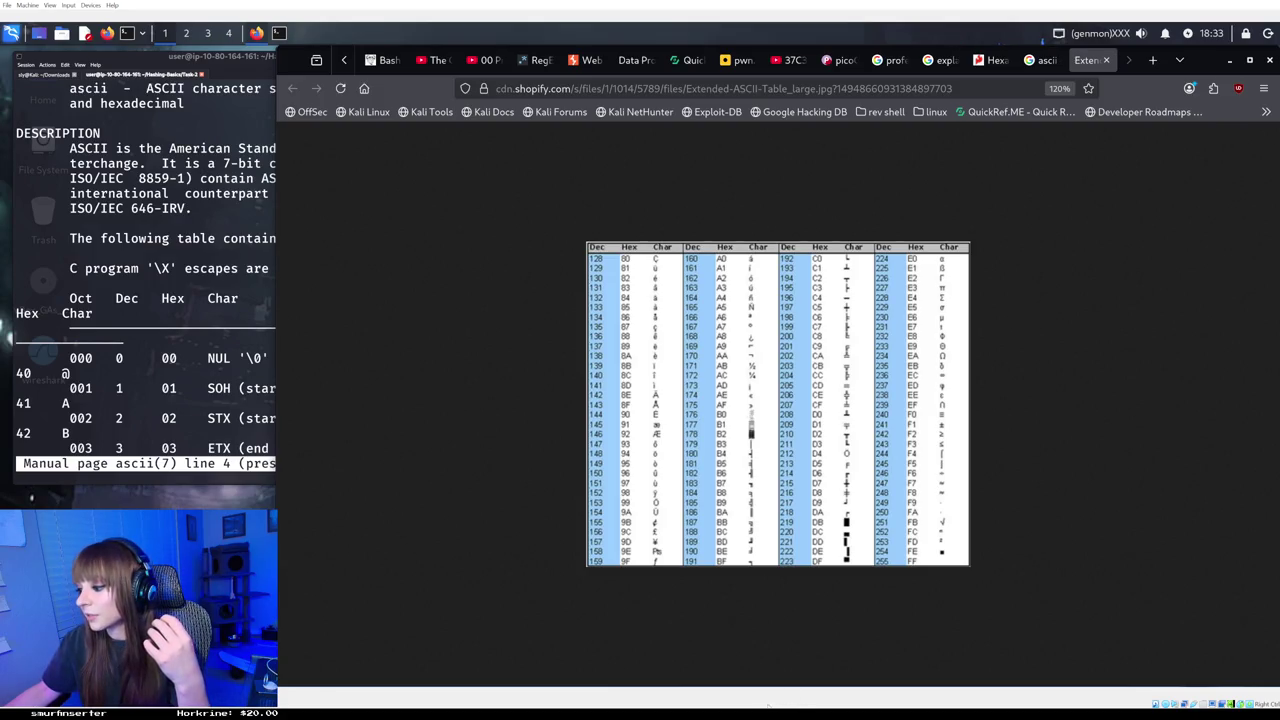
{"action": "key", "text": "alt+Tab"}
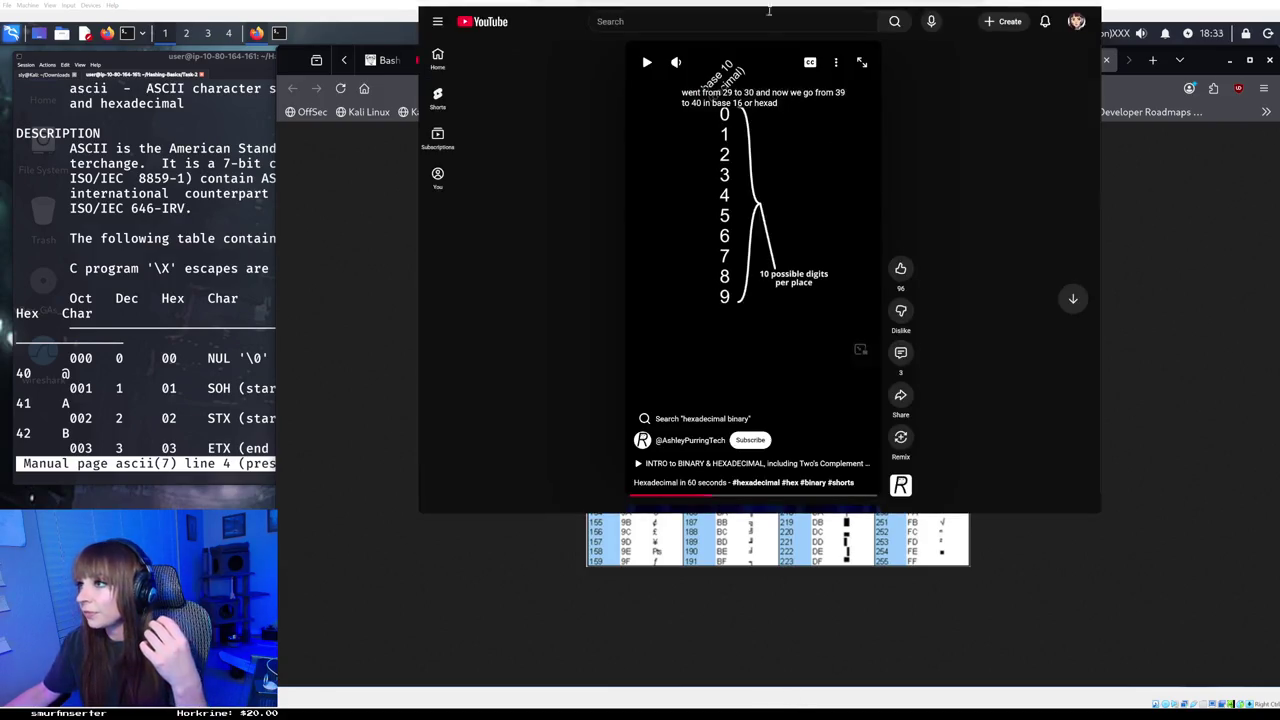
Put the cursor in the YouTube search box for a new search
{"action": "left_click", "coordinate": [697, 26]}
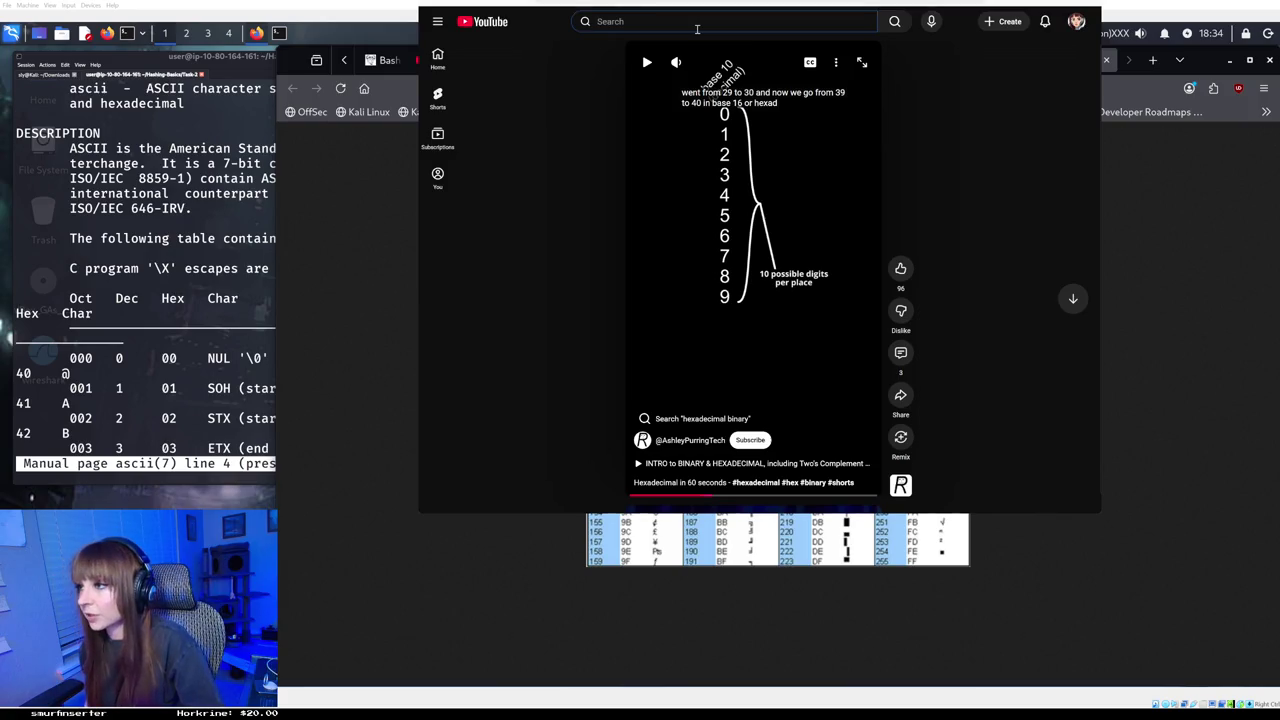
Enter 'brown' in the YouTube search box, then clear the query
{"action": "type", "text": "brown"}
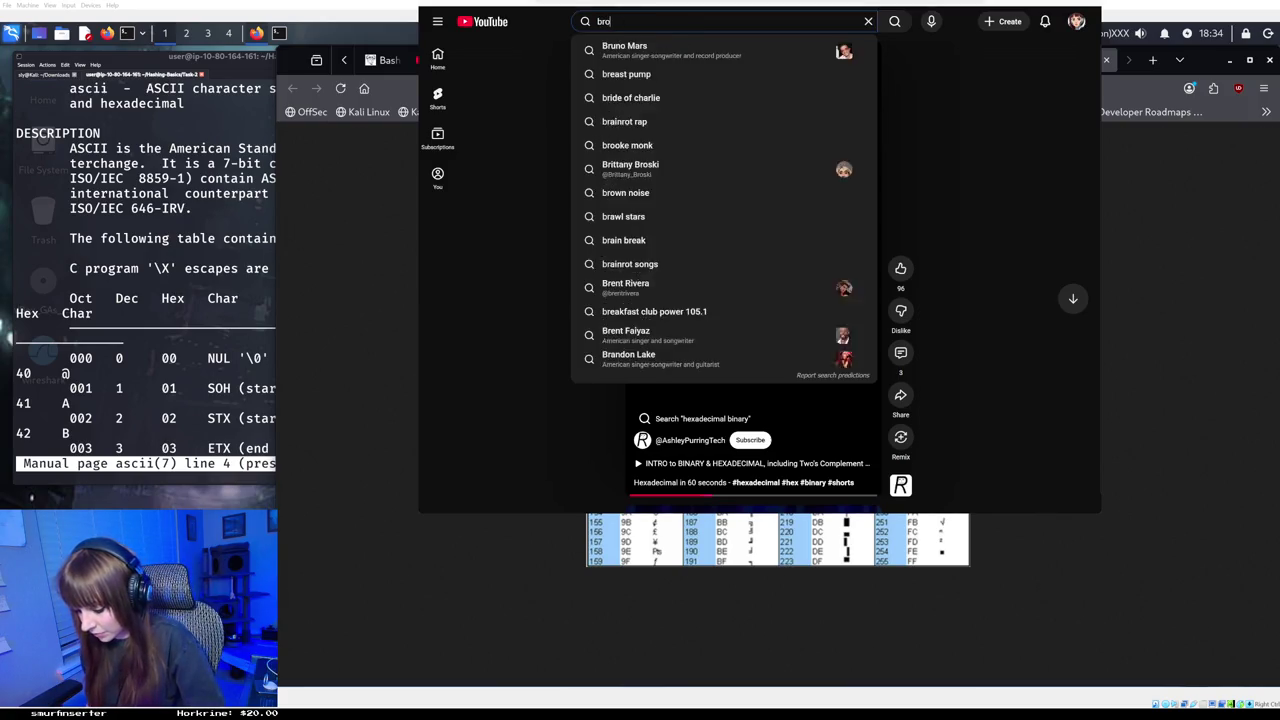
{"action": "key", "text": "BackSpace"}
{"action": "key", "text": "BackSpace"}
{"action": "key", "text": "BackSpace"}
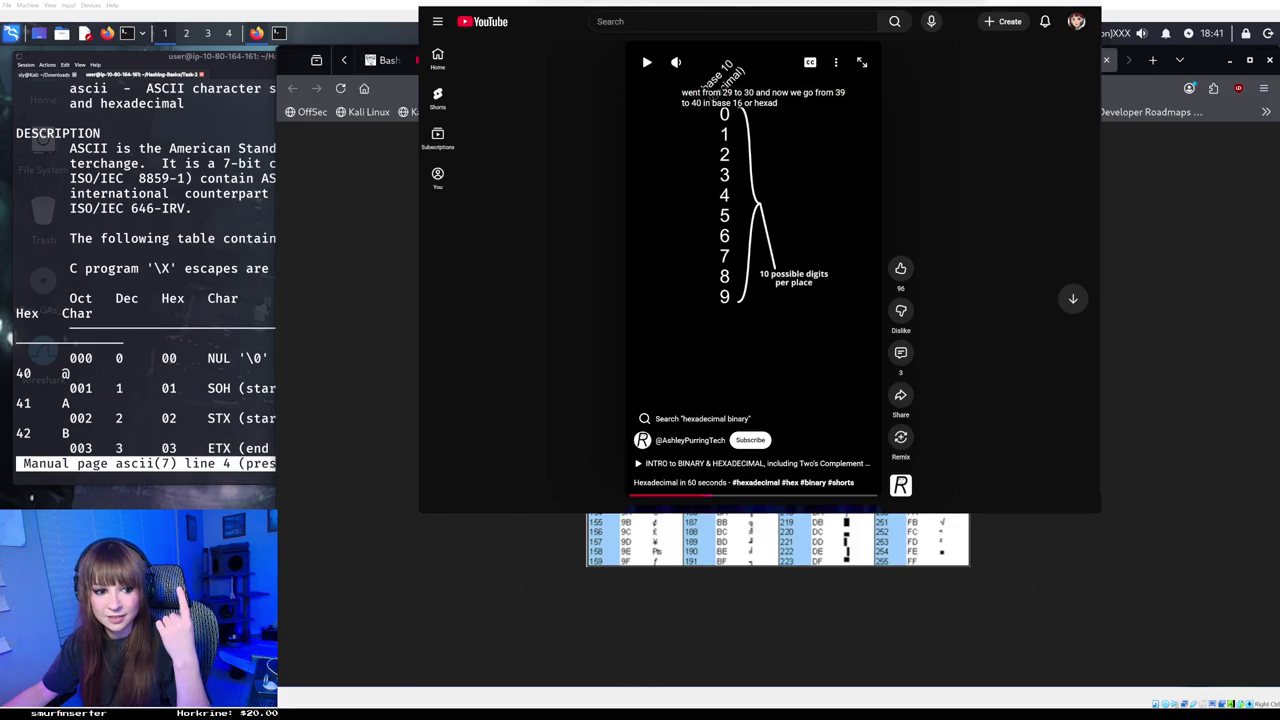
Open the pasted youtu.be link to 'Binary & Hexadecimal Demystified' in the address bar
{"action": "left_click", "coordinate": [732, 6]}
{"action": "key", "text": "ctrl+v"}
{"action": "key", "text": "Return"}
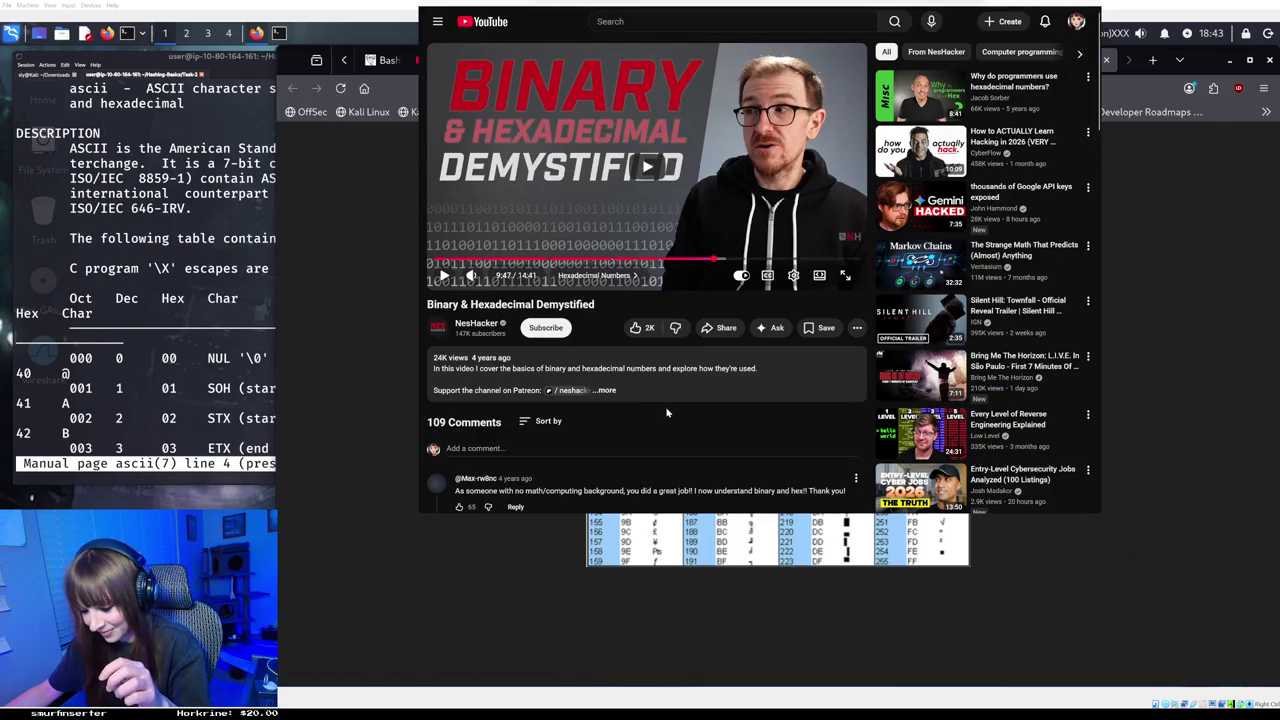
Resume the Binary & Hexadecimal Demystified video from 9:47 through the B×16+8×1 explanation at 10:39
{"action": "left_click", "coordinate": [644, 166]}
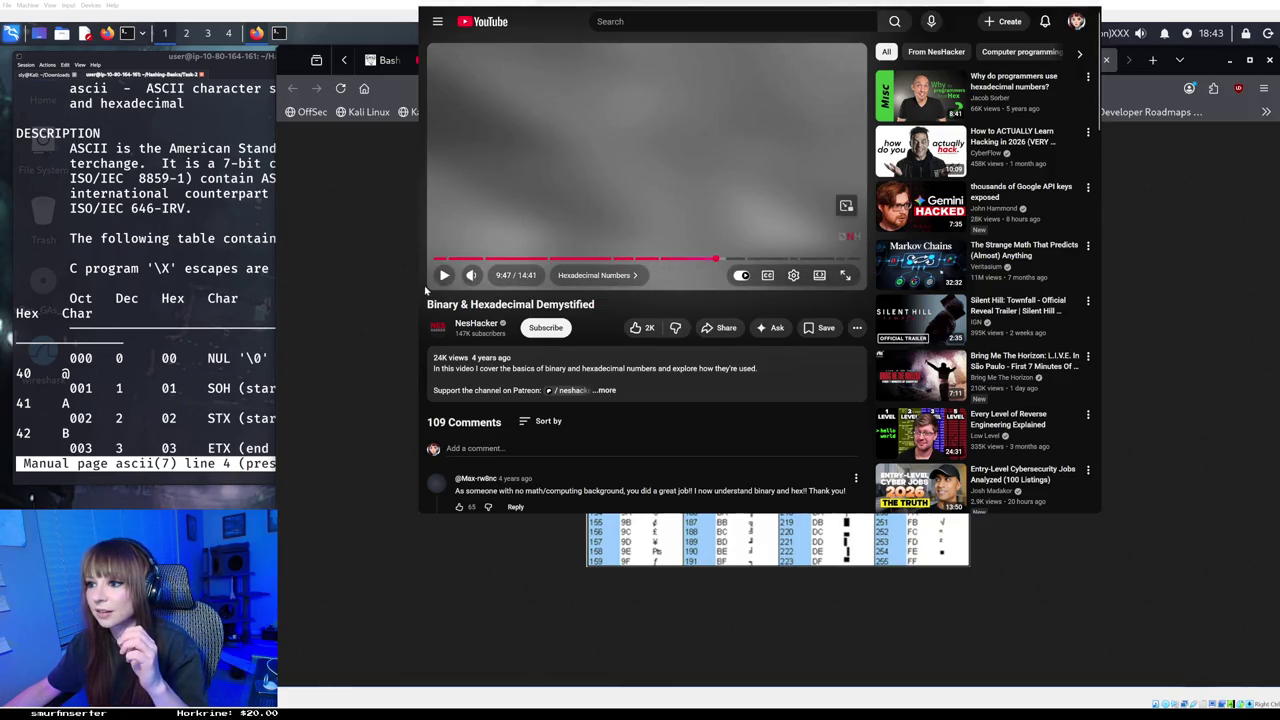
{"action": "left_click", "coordinate": [444, 277]}
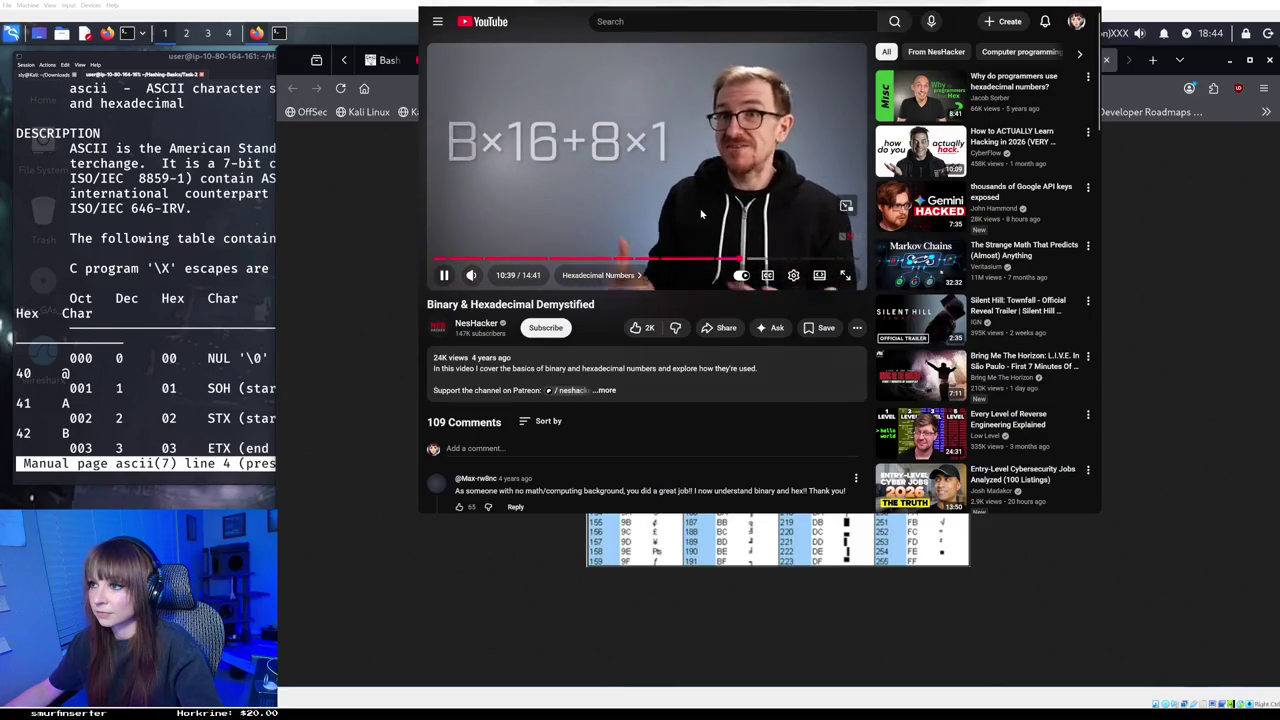
Pause the hexadecimal video around 10:40, briefly resume it, then pause again
{"action": "left_click", "coordinate": [703, 214]}
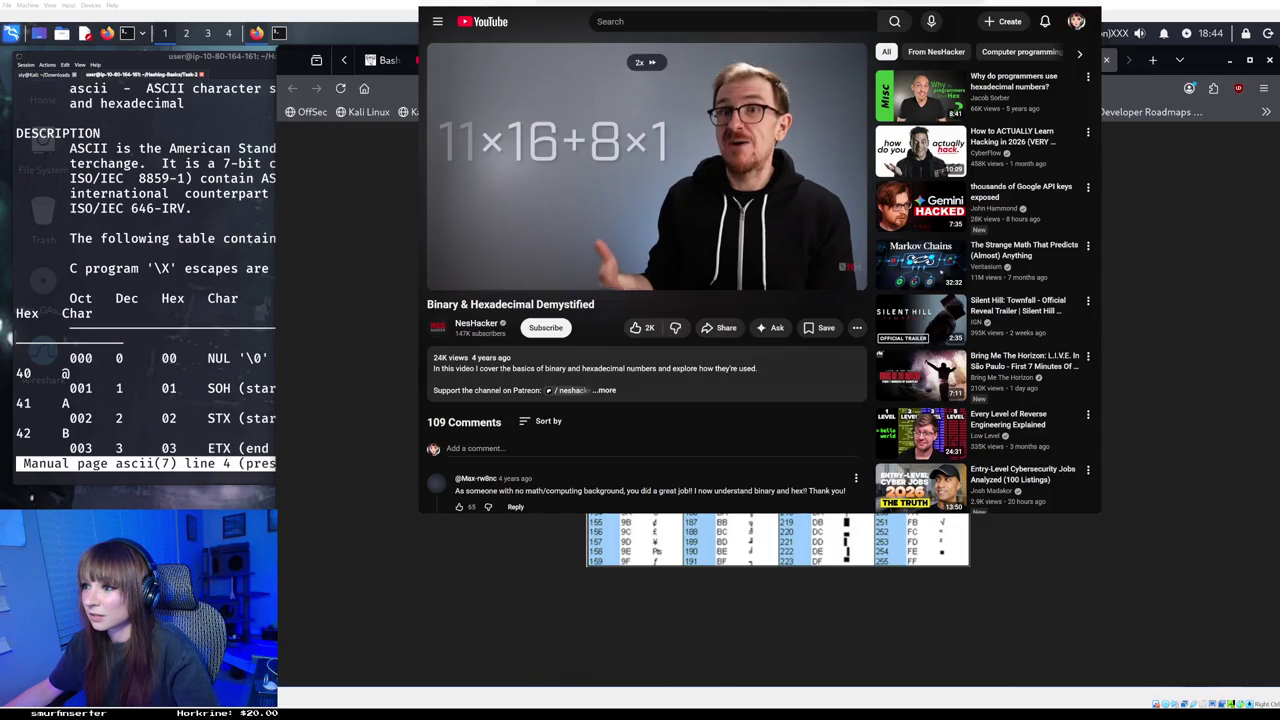
{"action": "left_click", "coordinate": [700, 208]}
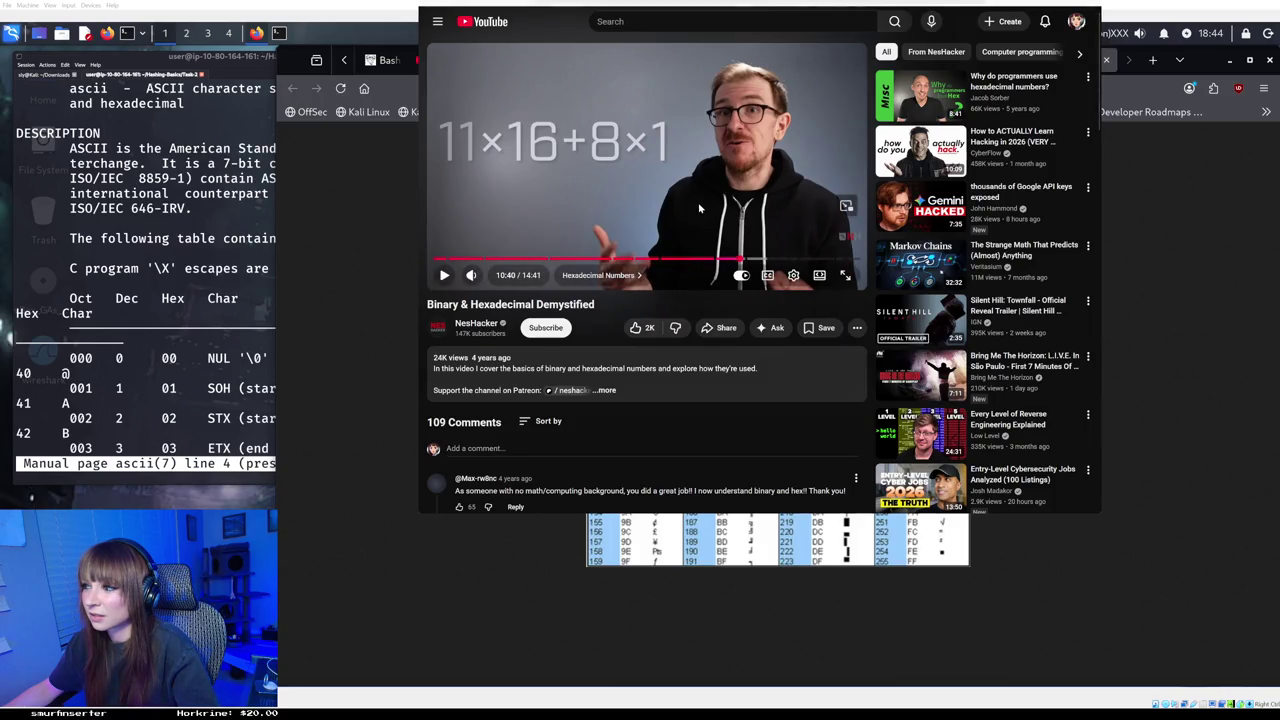
{"action": "left_click", "coordinate": [700, 208]}
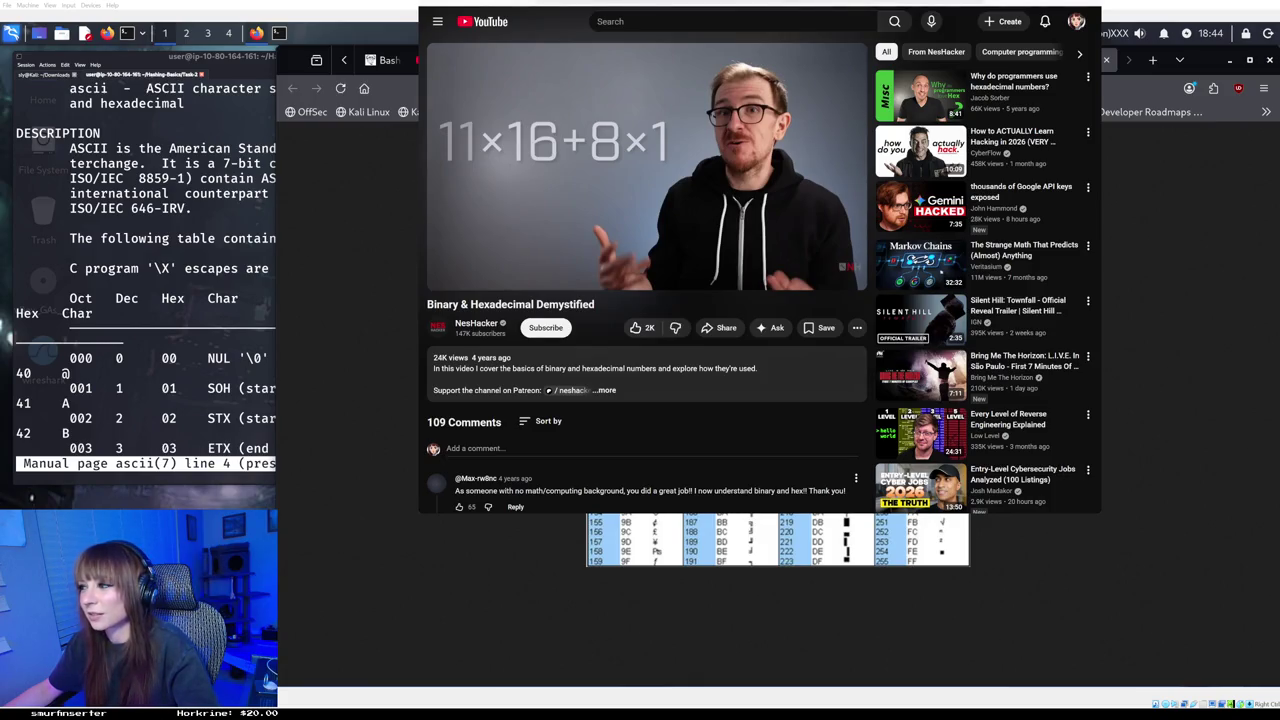
{"action": "left_click", "coordinate": [698, 202]}
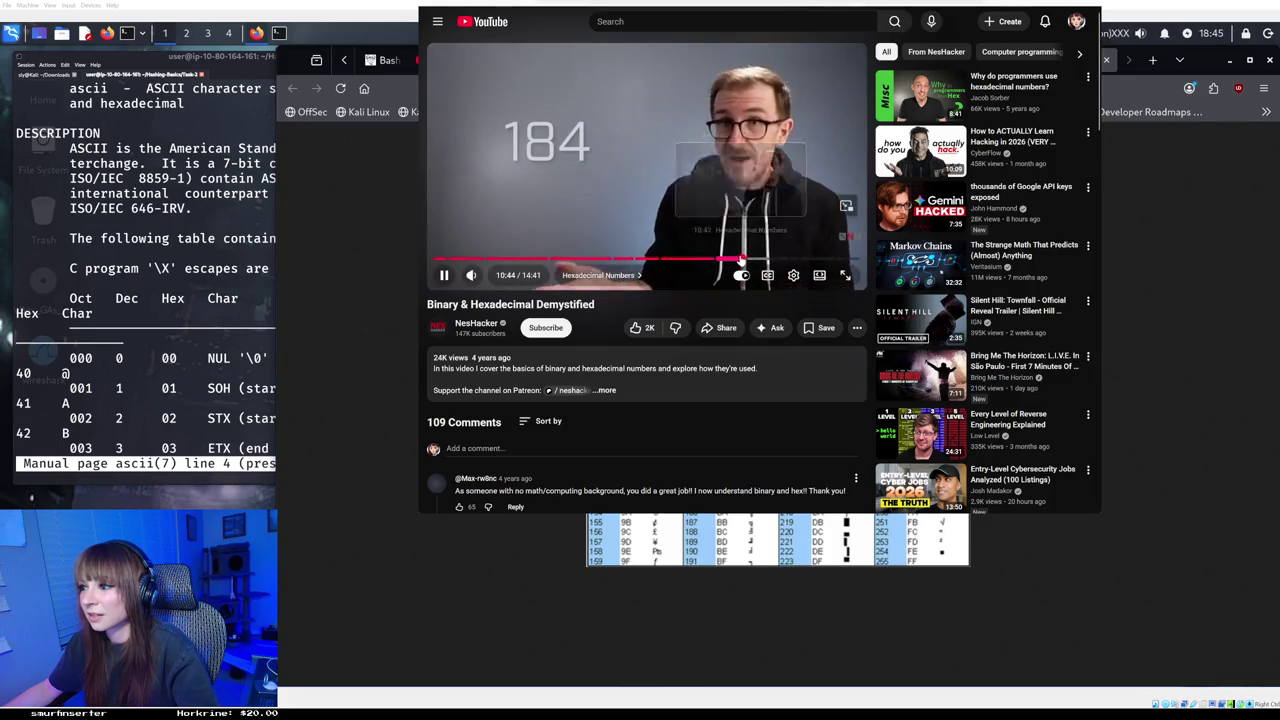
Skip back to the B8₁₆ example with the left arrow, pause, then drag back toward the A–F slide
{"action": "key", "text": "Left"}
{"action": "key", "text": "Left"}
{"action": "key", "text": "Left"}
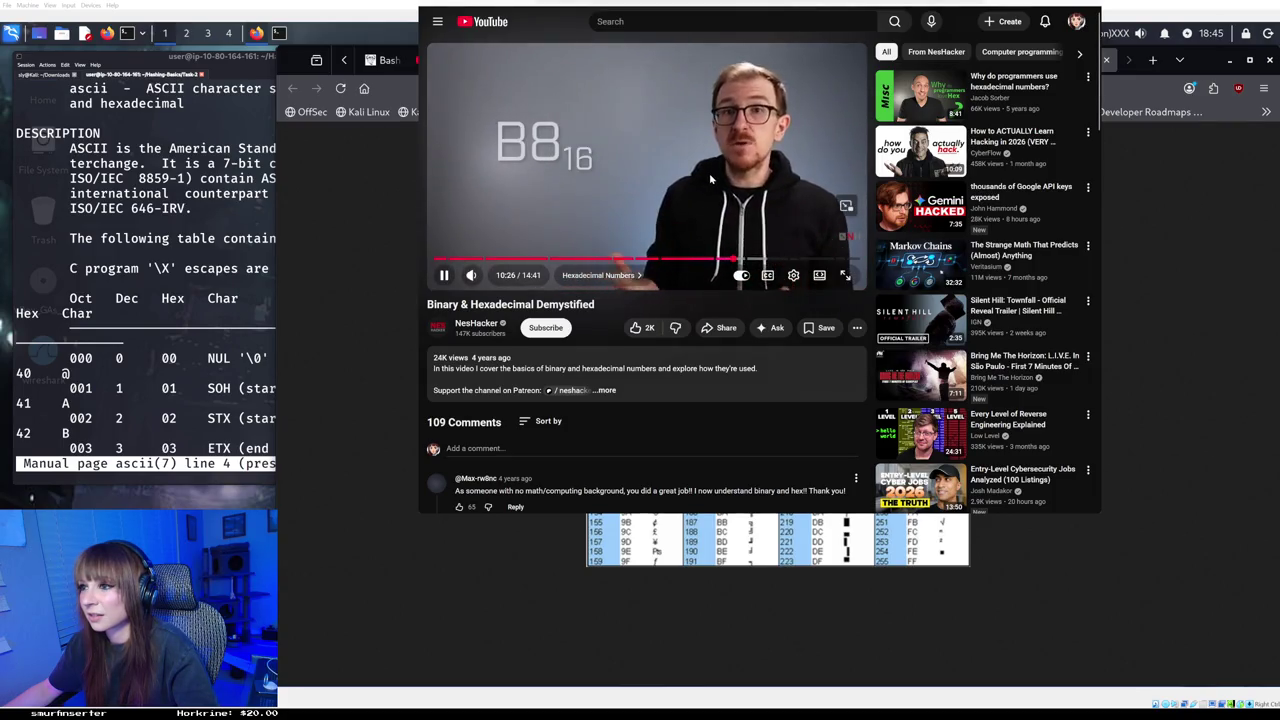
{"action": "key", "text": "space"}
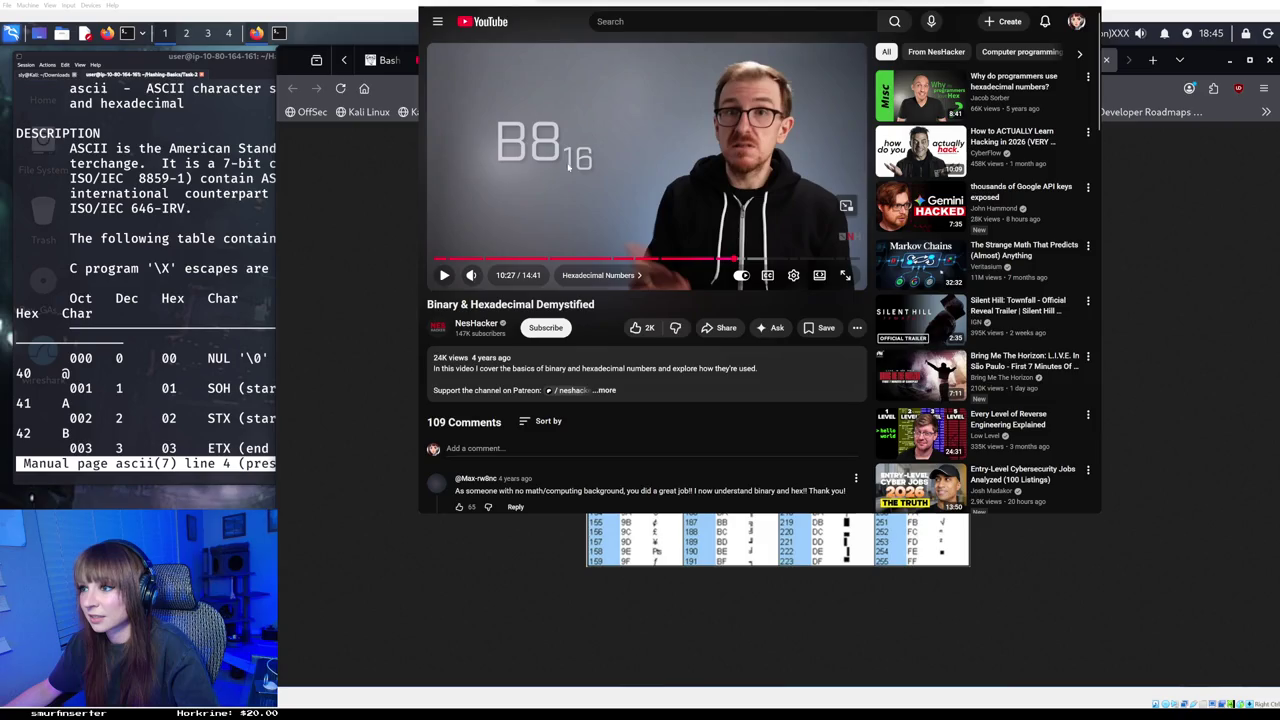
{"action": "left_click_drag", "start_coordinate": [735, 259], "coordinate": [728, 260]}
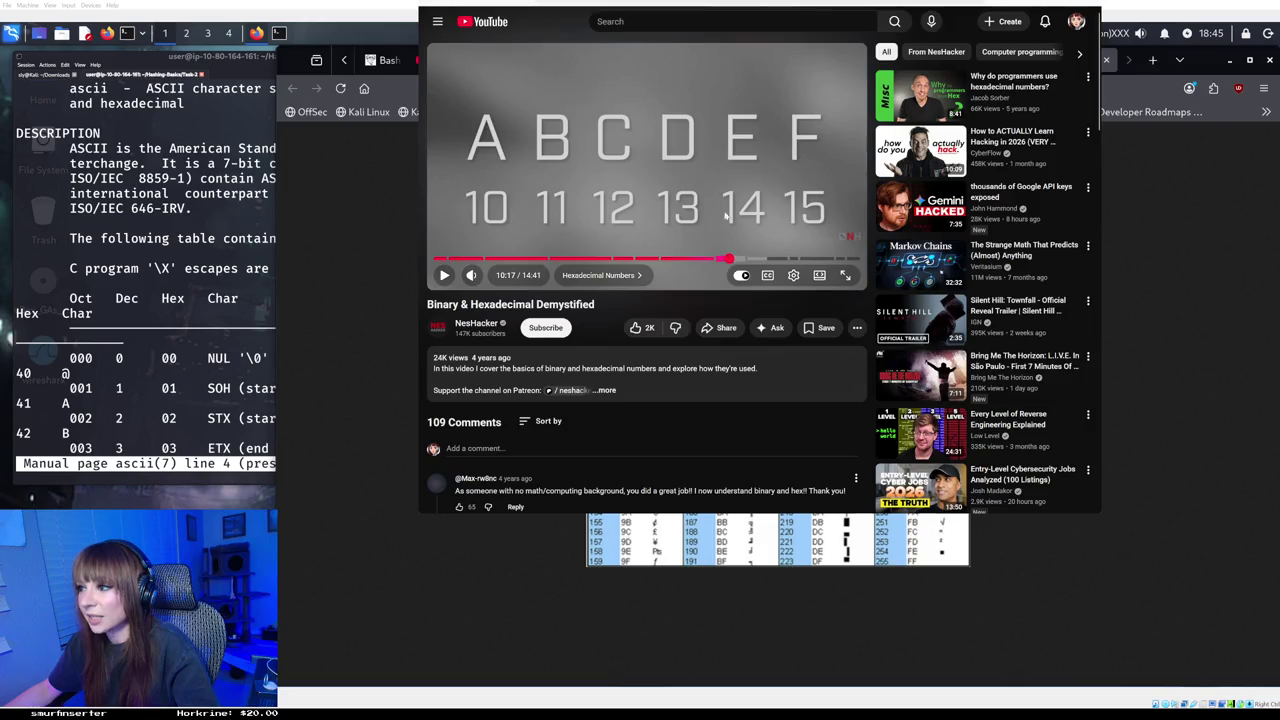
Replay from the 10:17 hex letters A–F slide, pausing briefly at 10:19 before continuing
{"action": "left_click", "coordinate": [718, 158]}
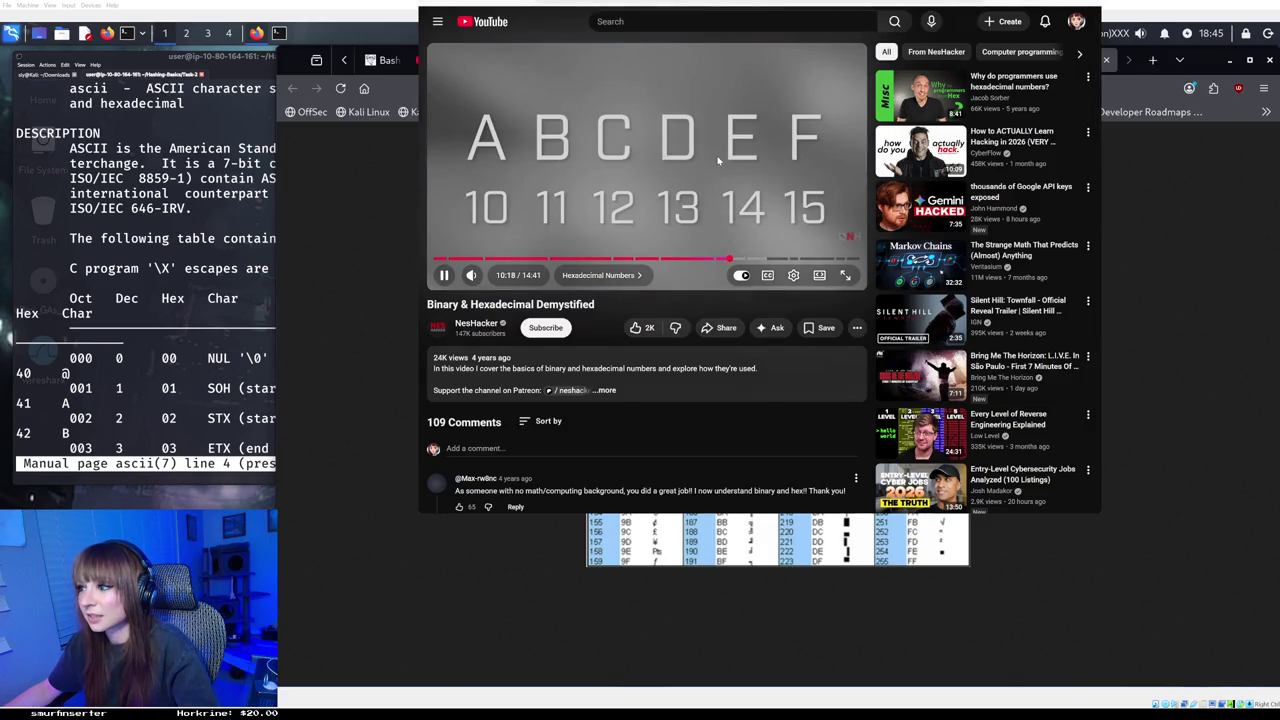
{"action": "left_click", "coordinate": [718, 158]}
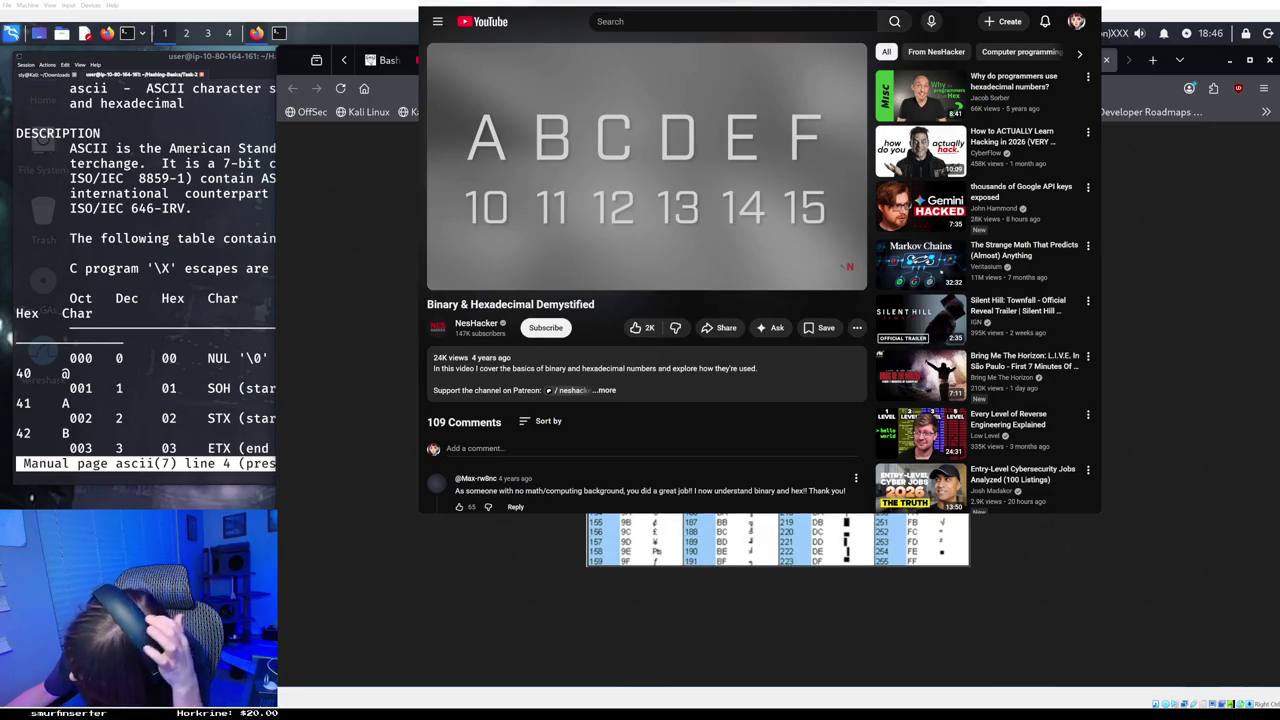
{"action": "left_click", "coordinate": [689, 205]}
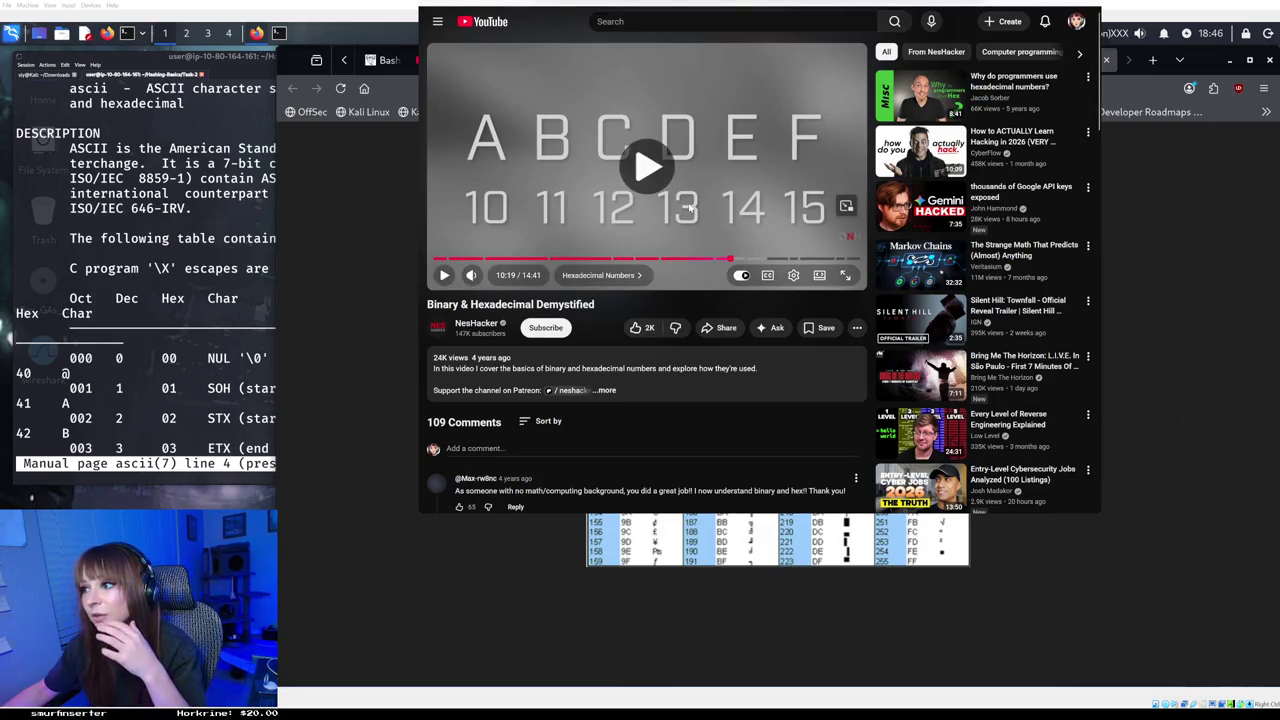
{"action": "left_click", "coordinate": [689, 205]}
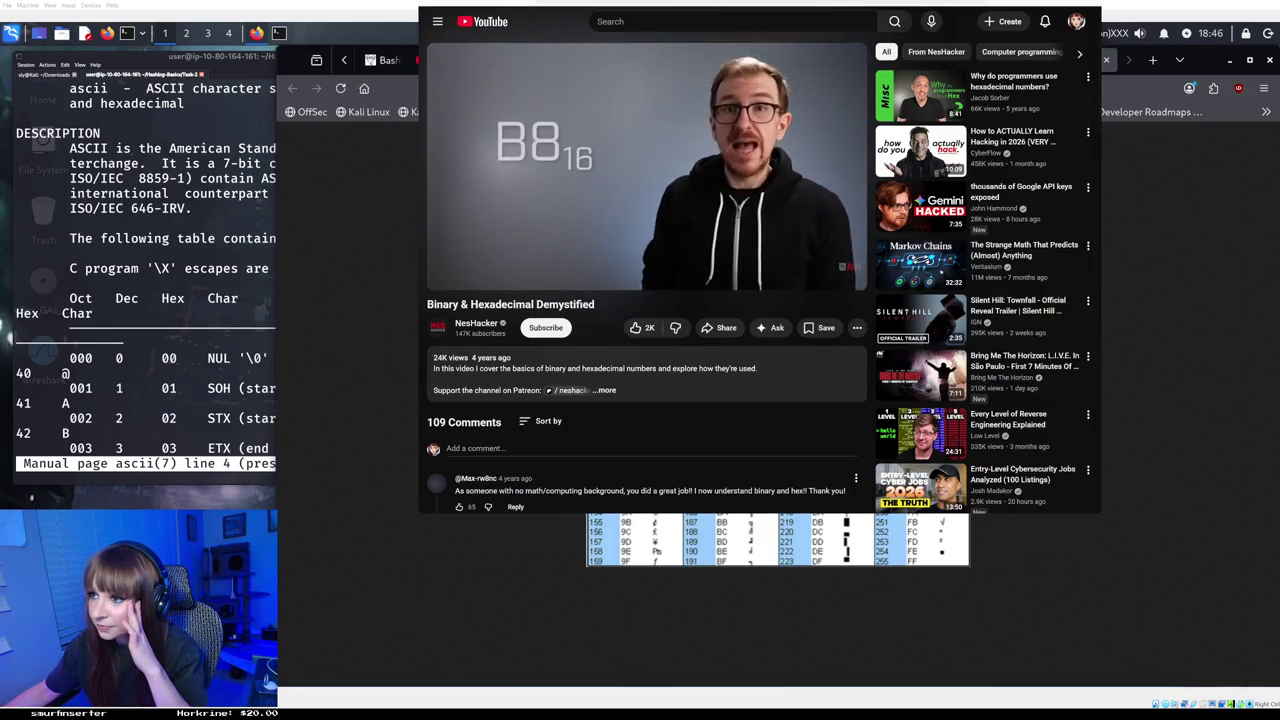
Drag the video back to about 10:26 and replay the B8₁₆ to 184 conversion
{"action": "left_click", "coordinate": [689, 207]}
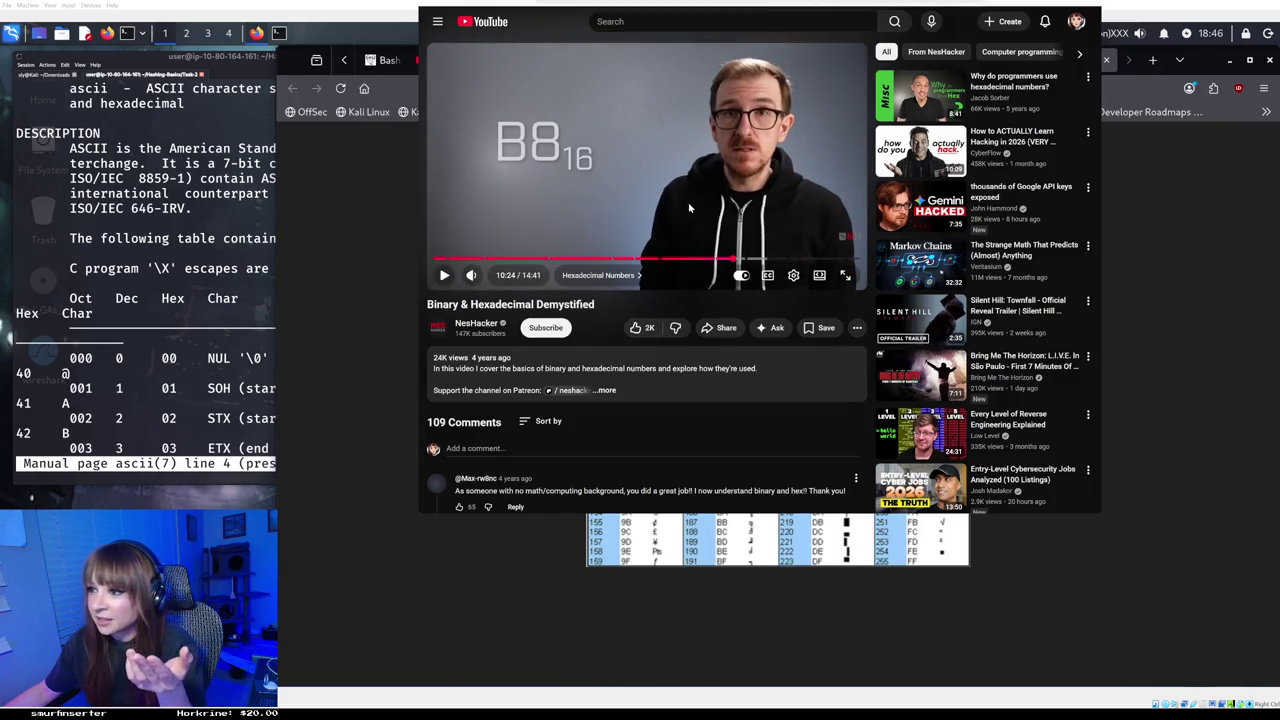
{"action": "left_click", "coordinate": [689, 207]}
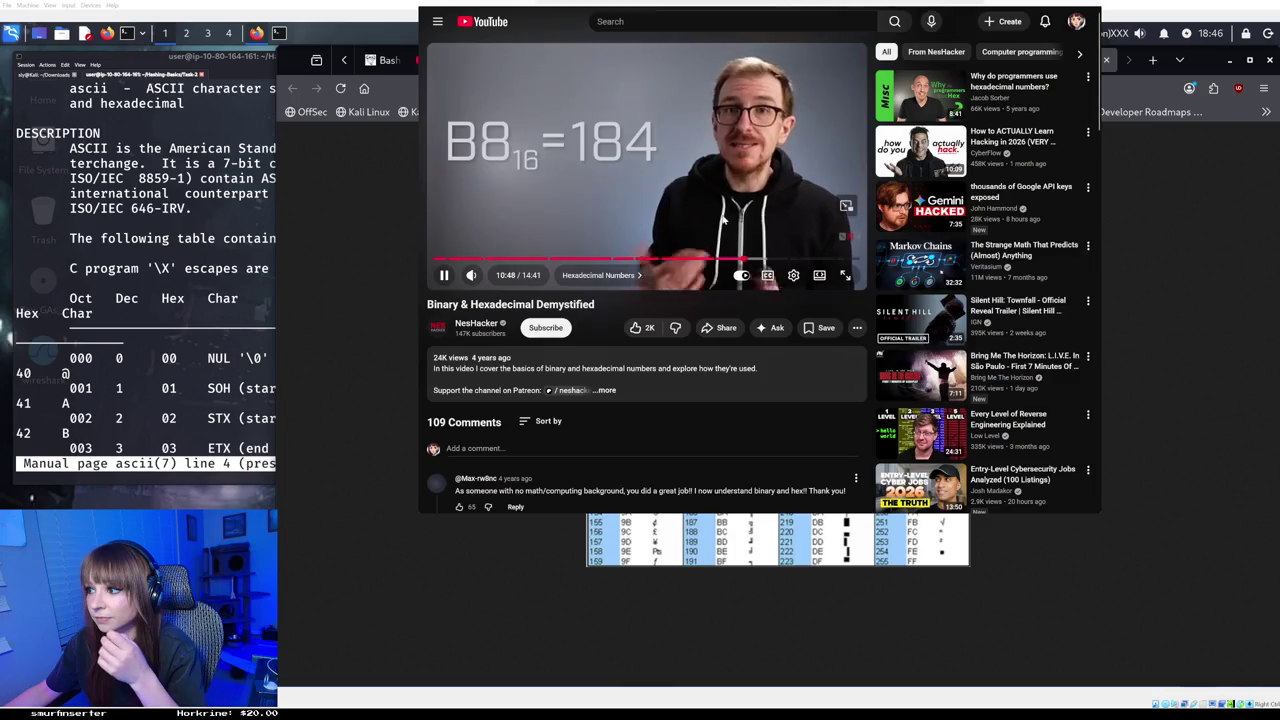
{"action": "left_click_drag", "start_coordinate": [744, 260], "coordinate": [735, 235]}
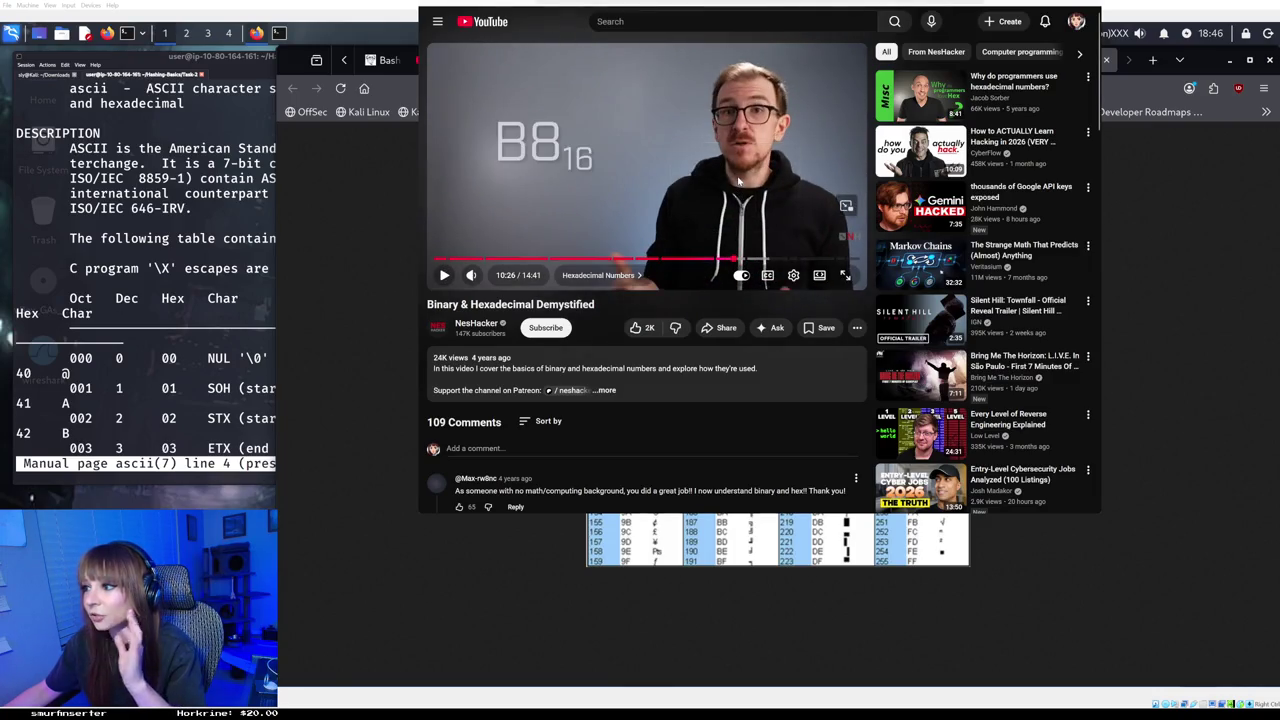
{"action": "left_click", "coordinate": [738, 185]}
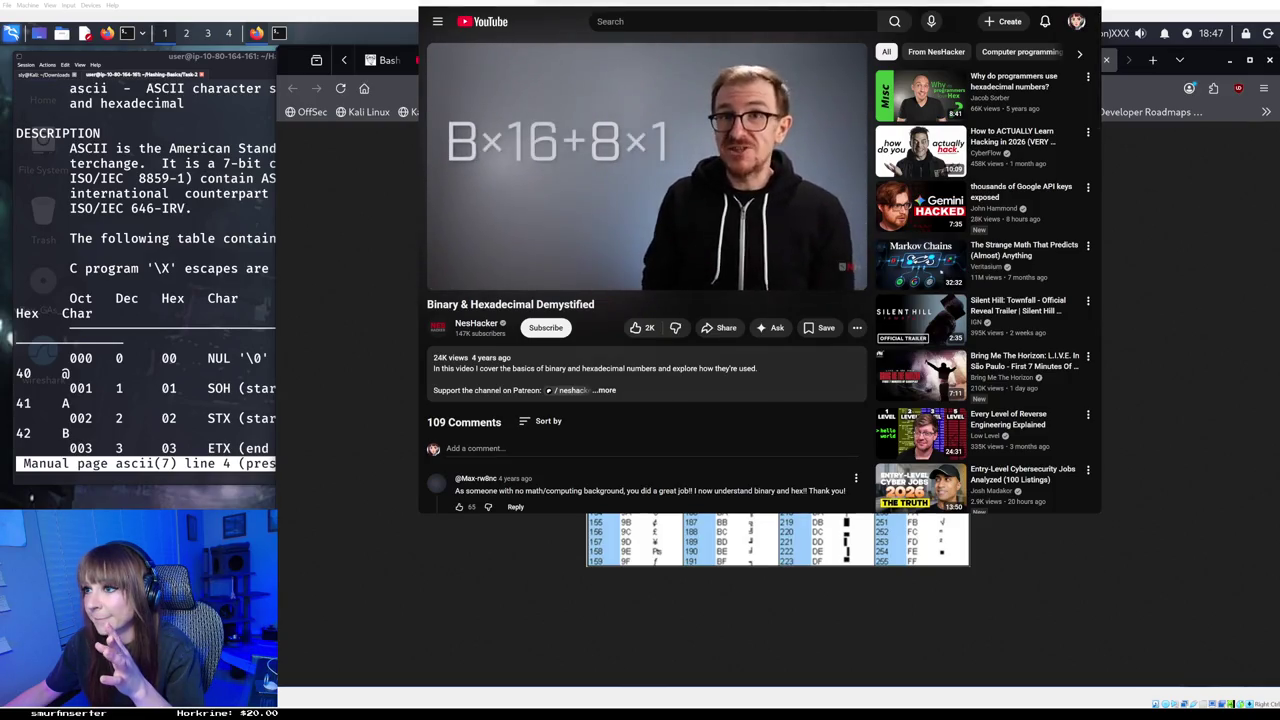
Hold the video paused at 10:40 on the B×16+8×1 breakdown, then resume it
{"action": "left_click", "coordinate": [740, 198]}
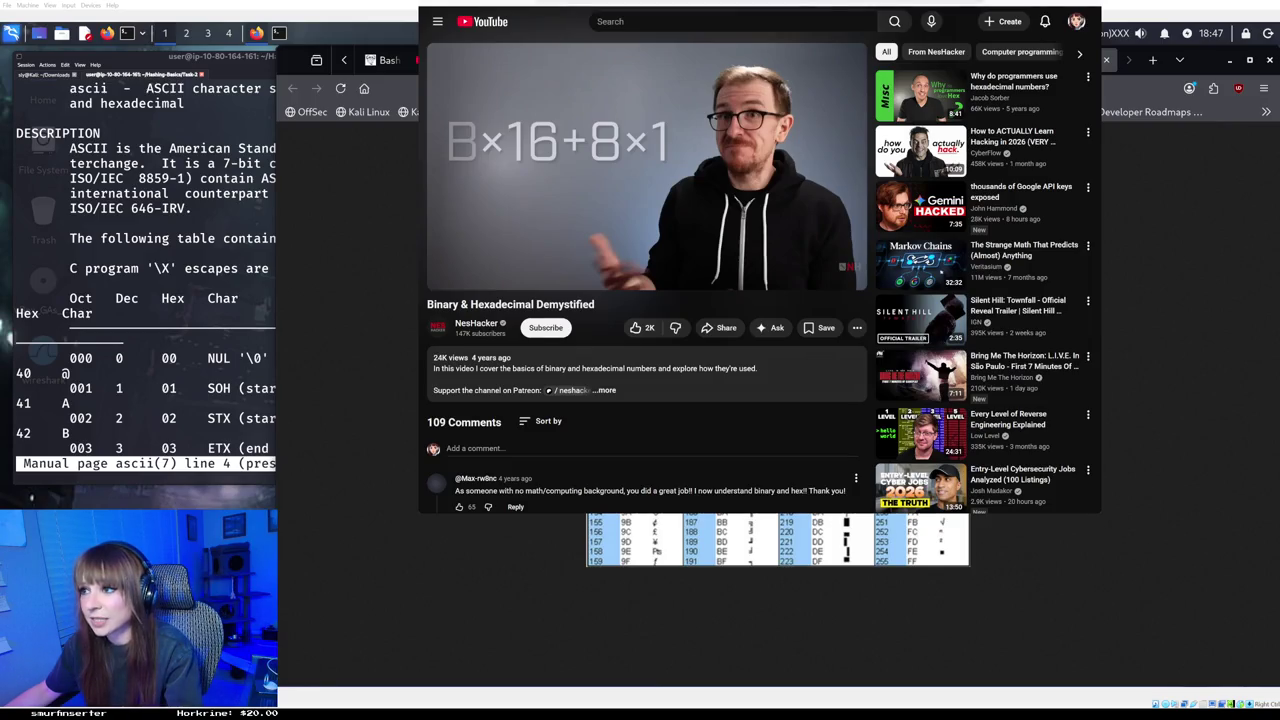
{"action": "mouse_move", "coordinate": [708, 178]}
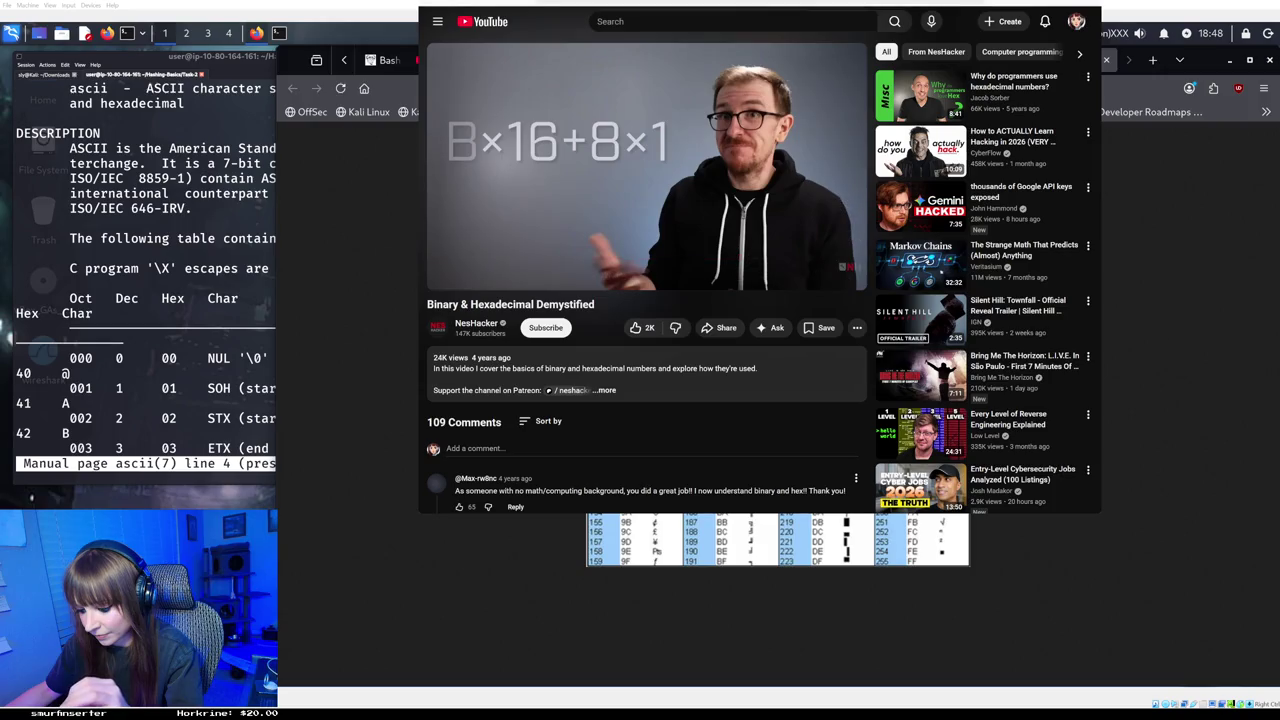
{"action": "mouse_move", "coordinate": [818, 118]}
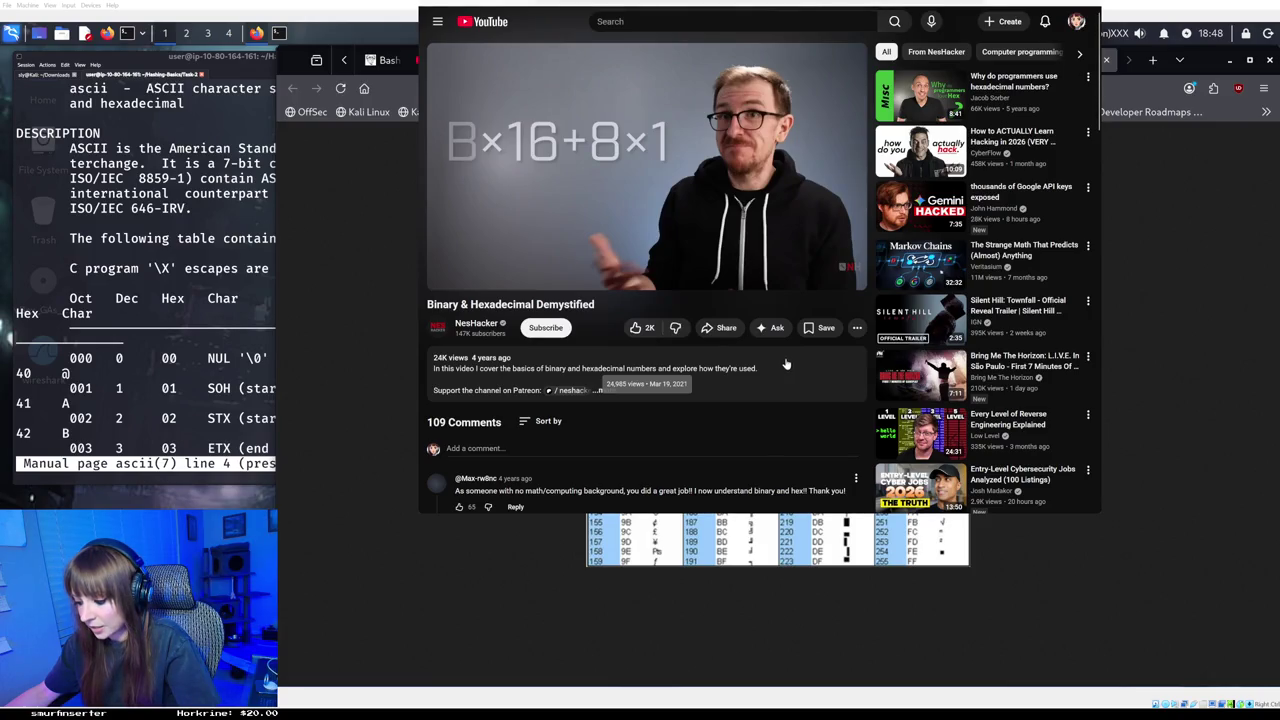
{"action": "left_click", "coordinate": [727, 172]}
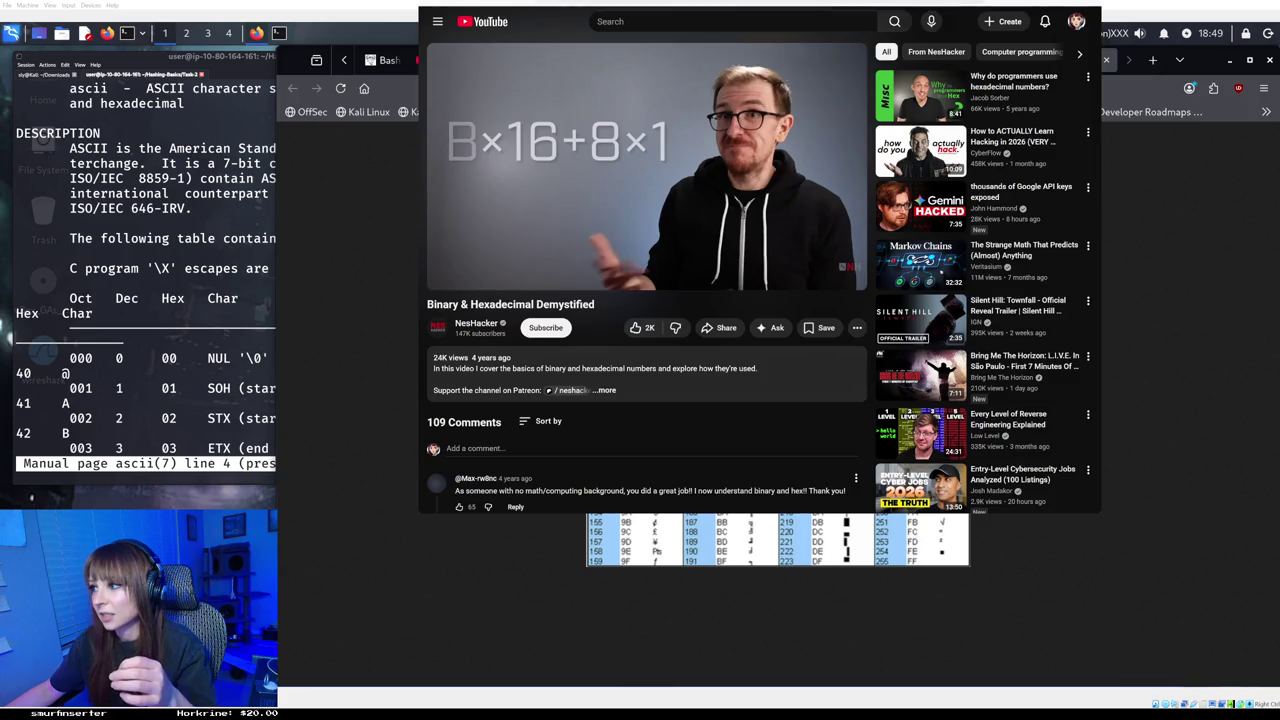
Play on to the B8₁₆ = 184 result and pause around 10:51 at the Hex to Binary chapter
{"action": "left_click", "coordinate": [667, 138]}
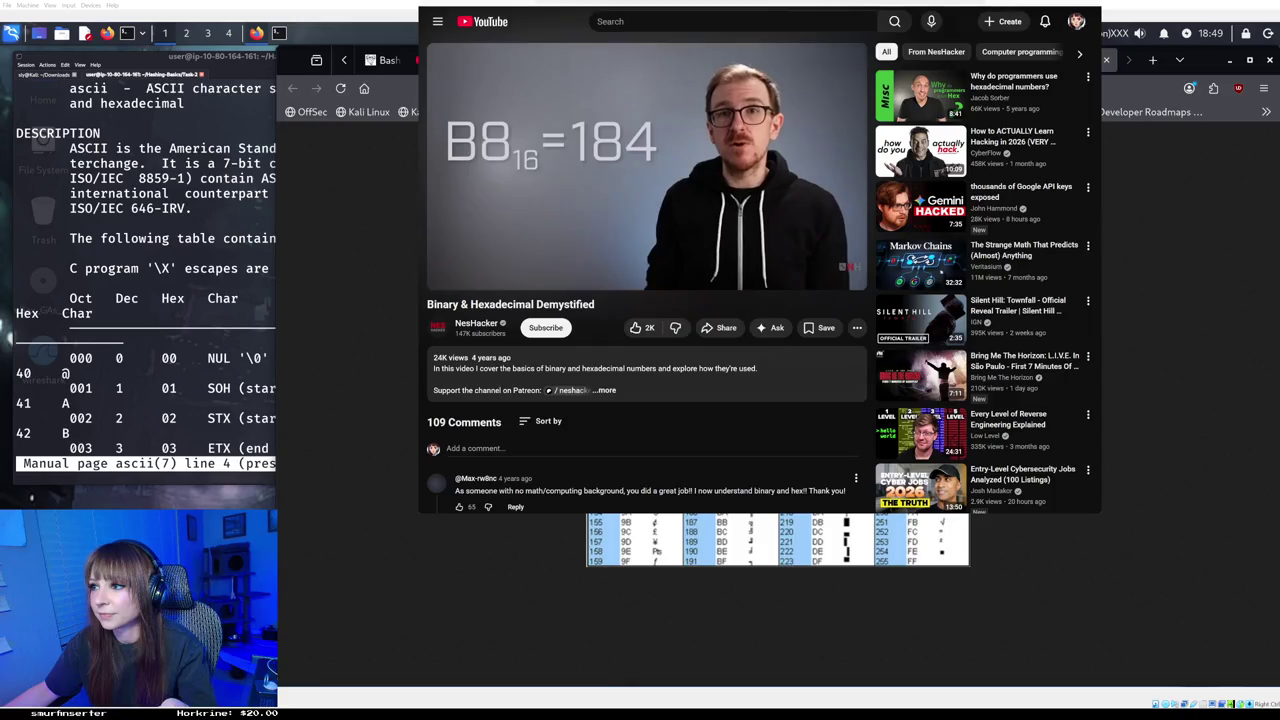
{"action": "left_click", "coordinate": [627, 155]}
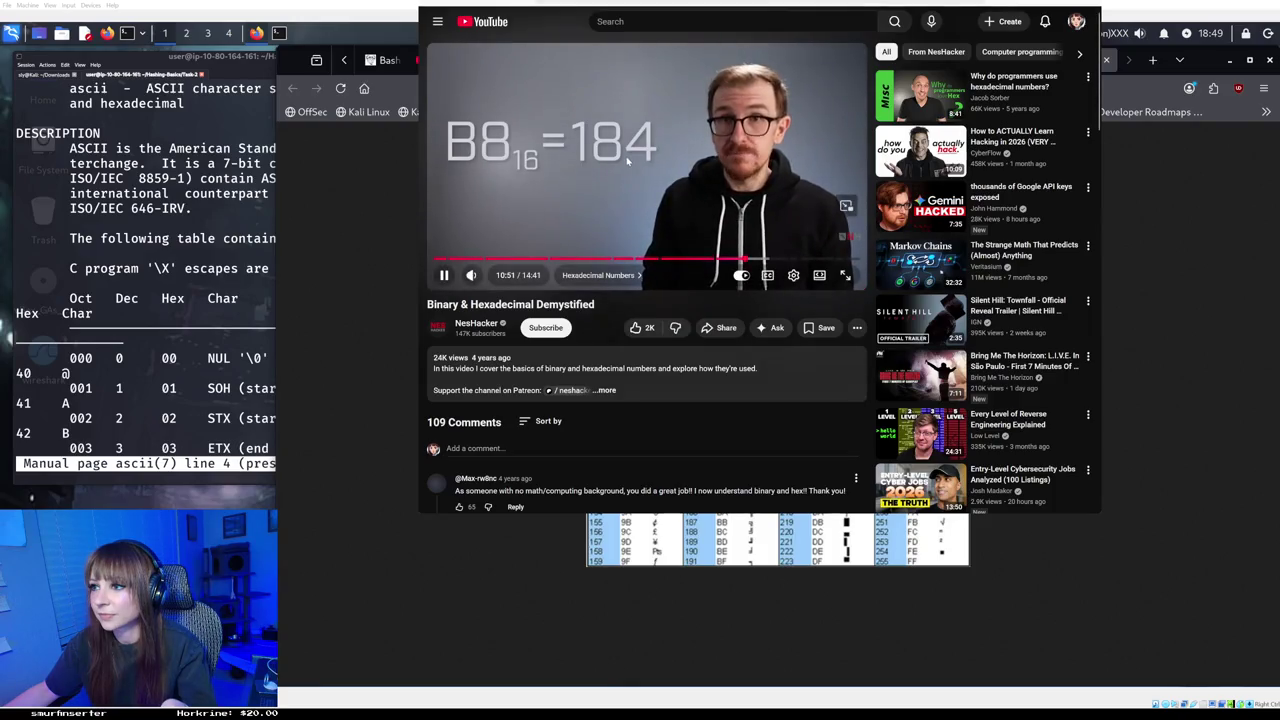
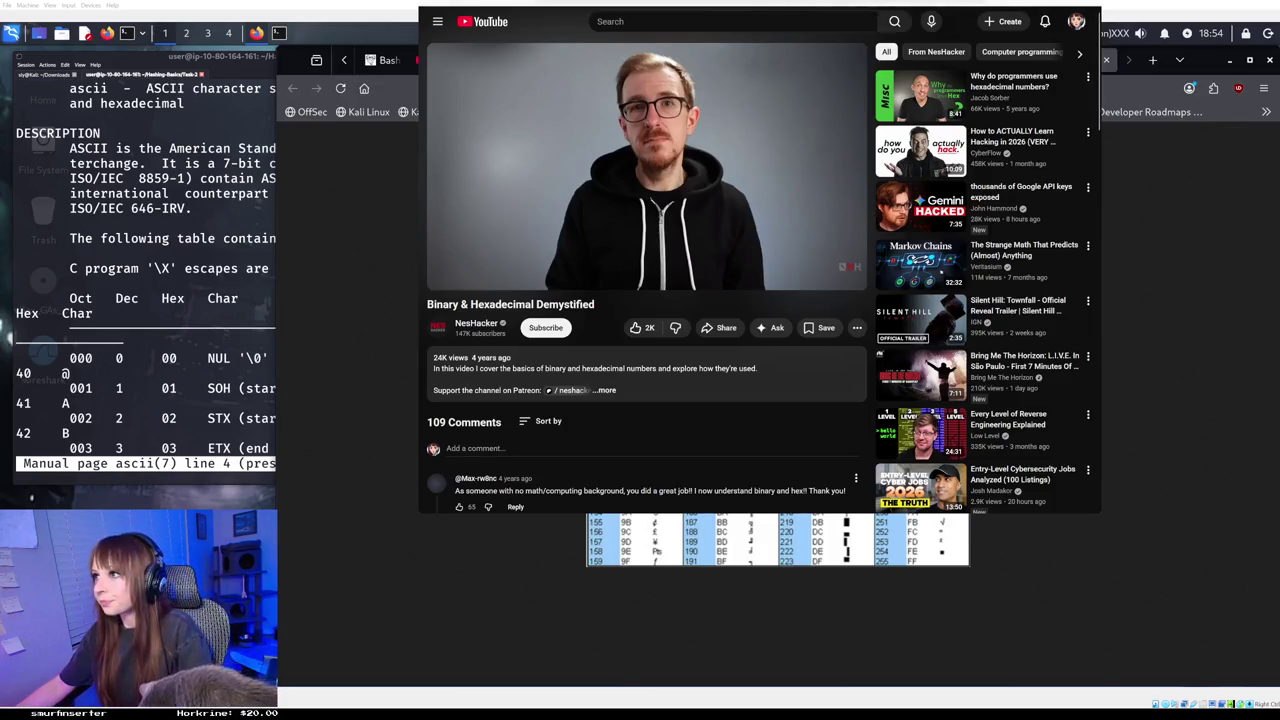
Search the web for 'HEXADECIMAL MODE CALCULATOR' from the Firefox address bar
{"action": "key", "text": "ctrl+l"}
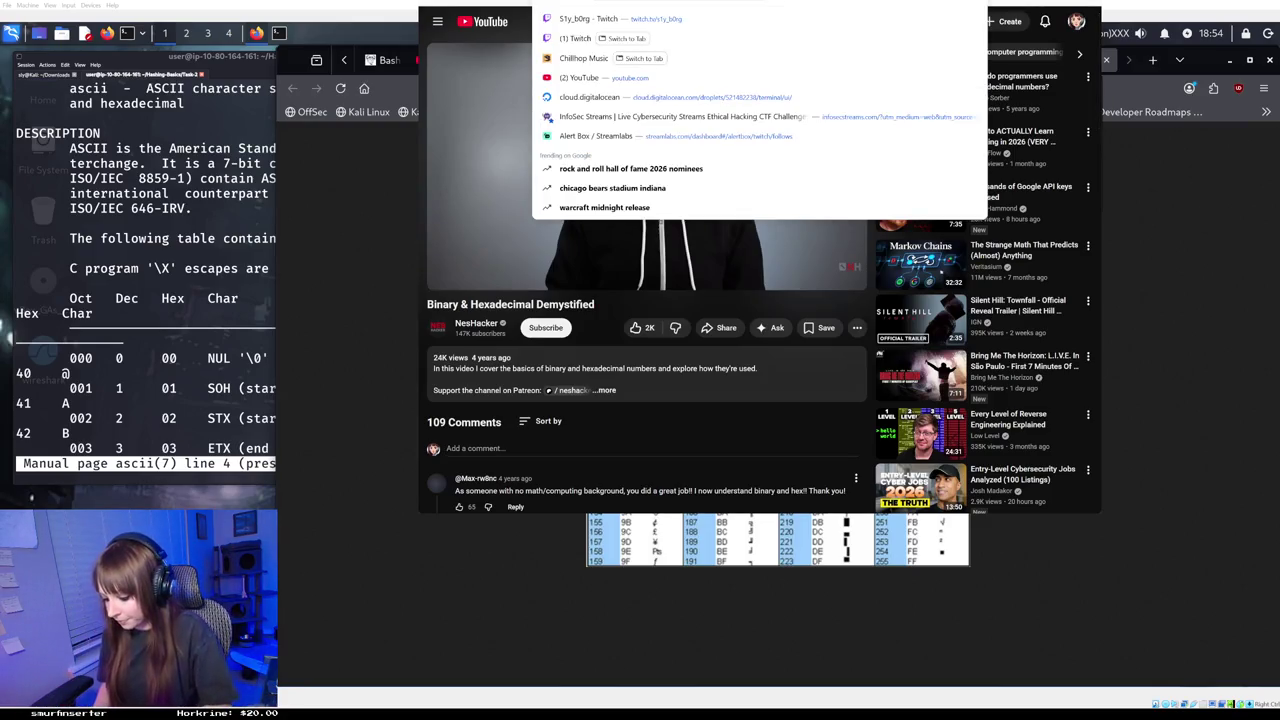
{"action": "type", "text": "me"}
{"action": "key", "text": "BackSpace"}
{"action": "key", "text": "BackSpace"}
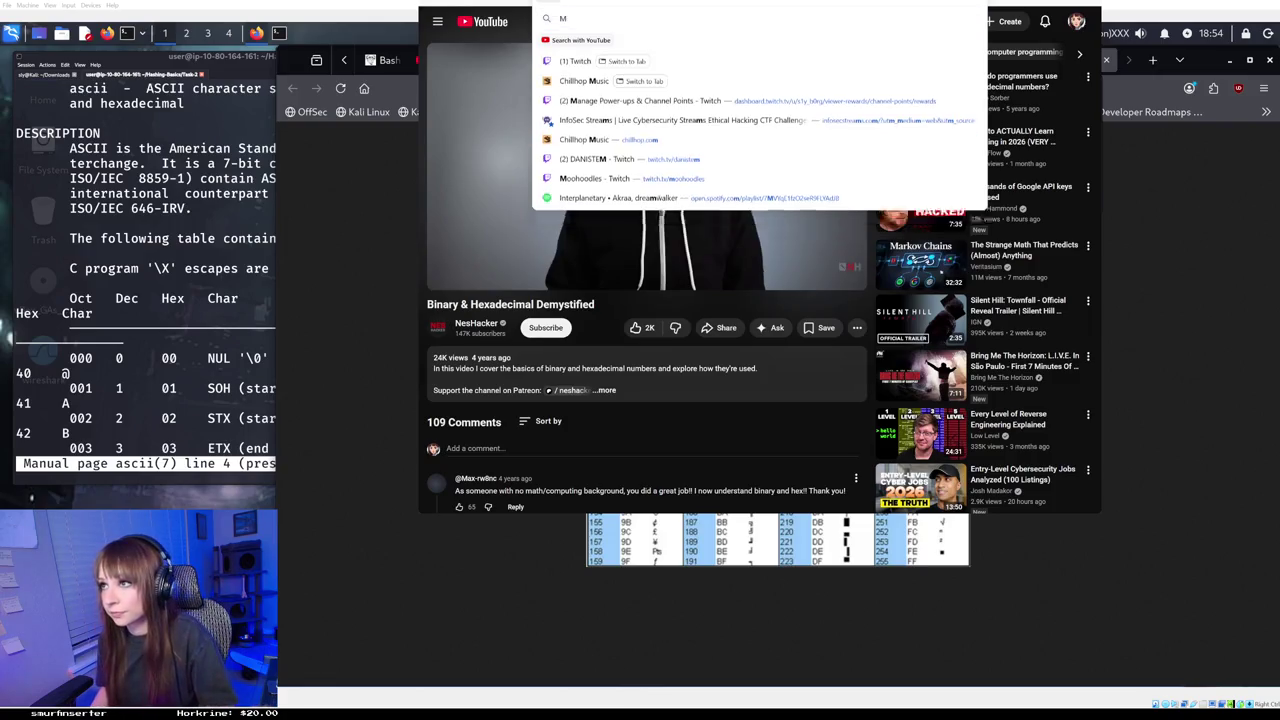
{"action": "type", "text": "hEXADECIM"}
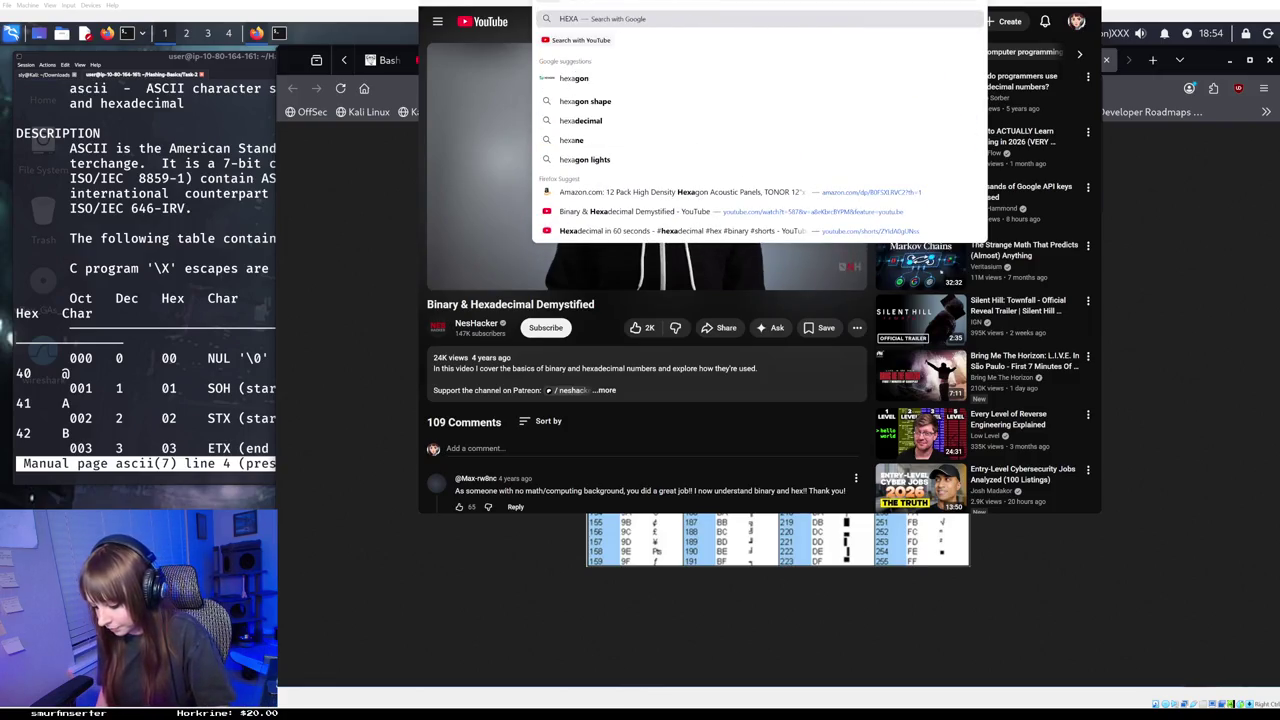
{"action": "type", "text": "AL MODE CAL"}
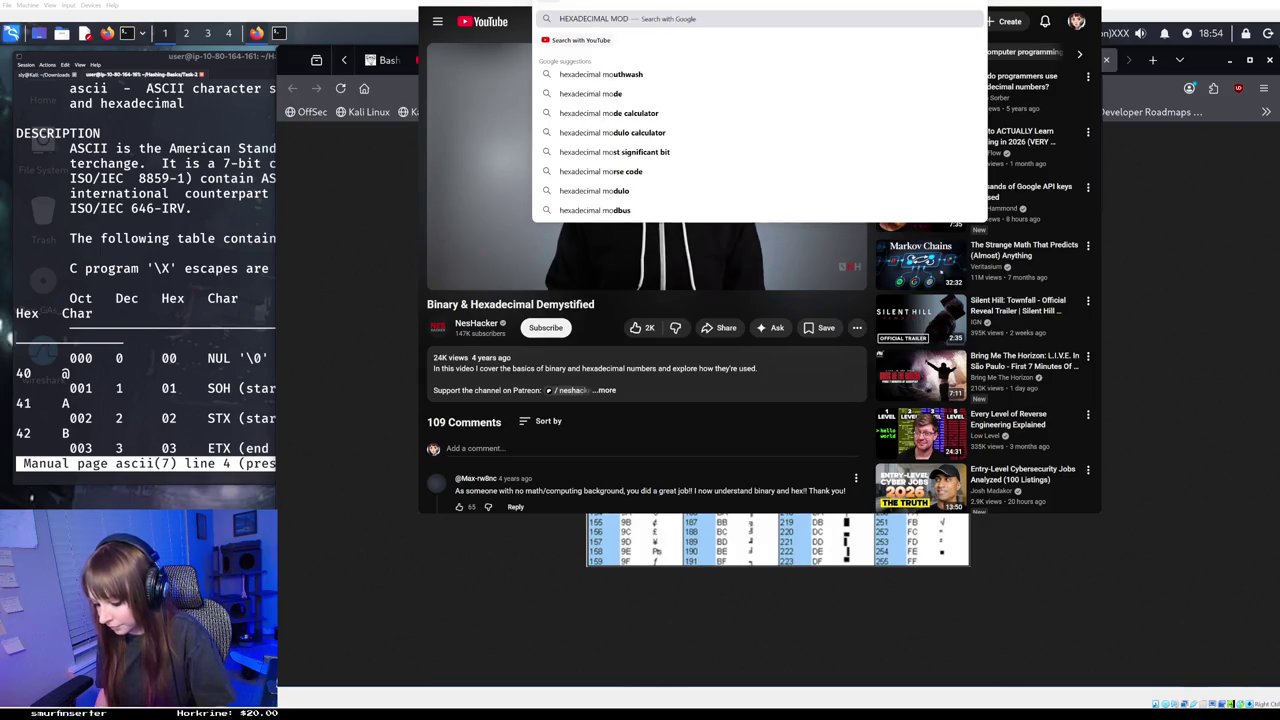
{"action": "type", "text": "CULATOR"}
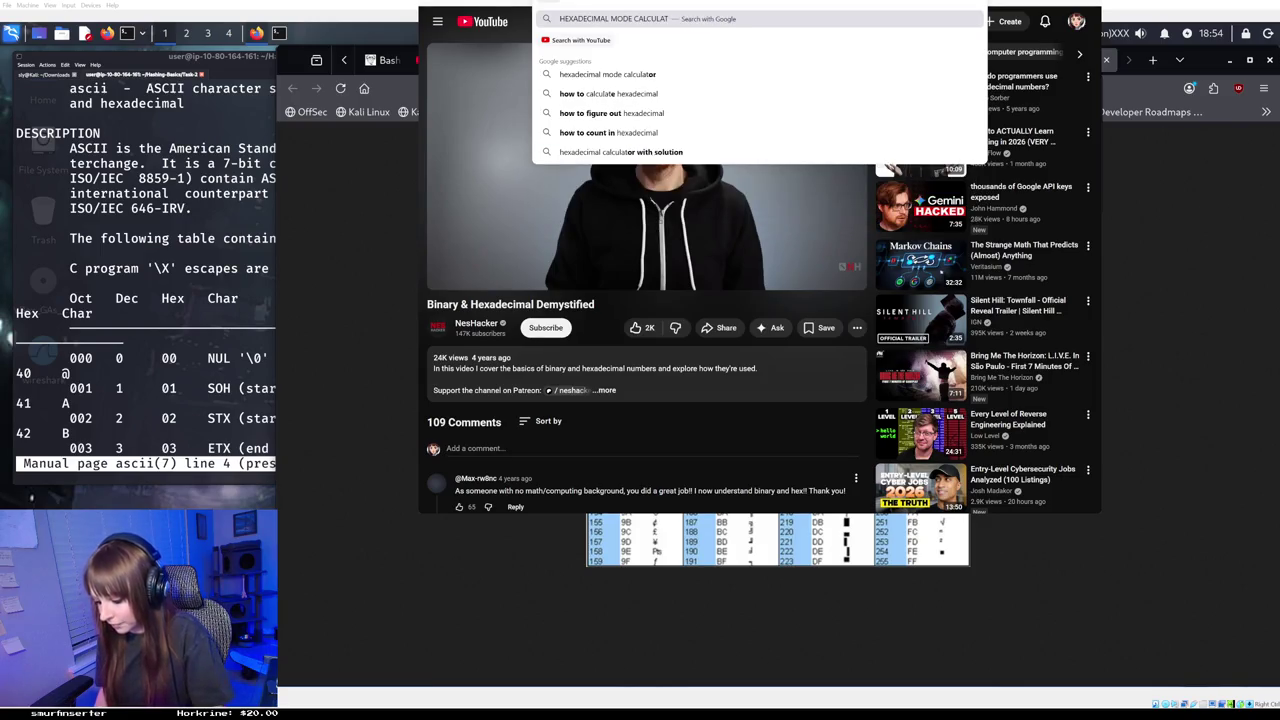
{"action": "key", "text": "Return"}
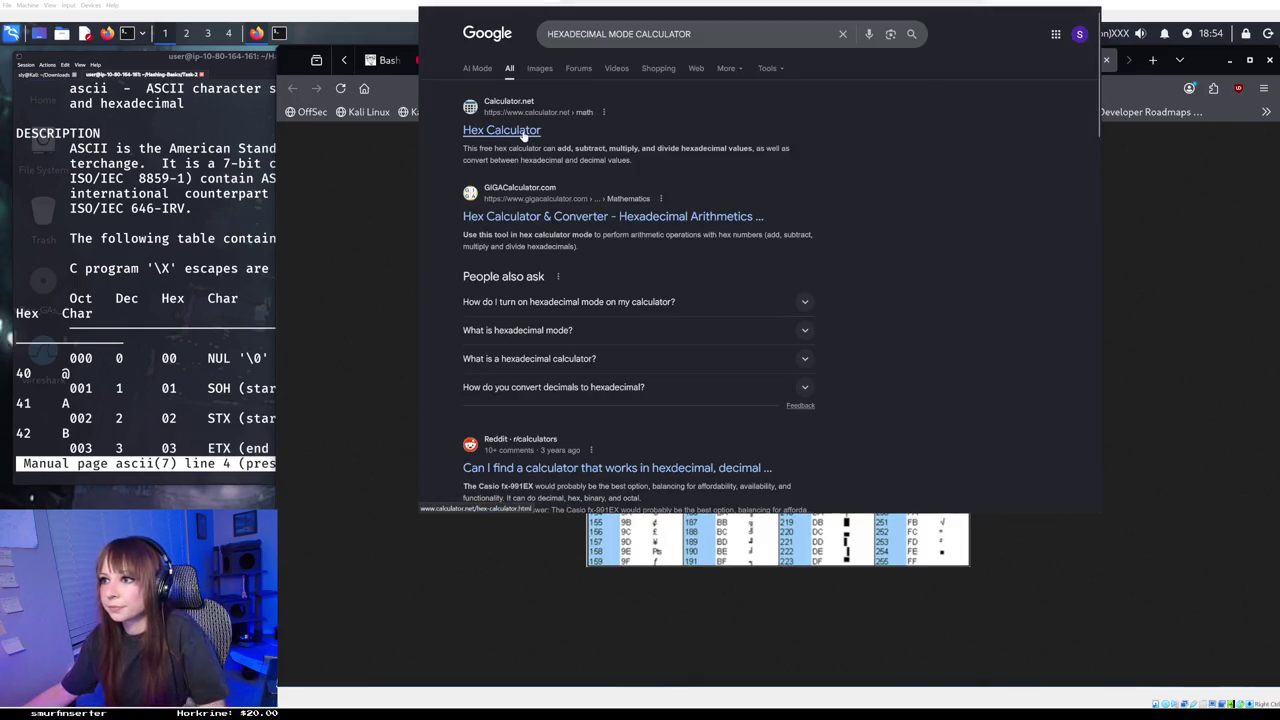
Try Calculator.net's Hex Calculator, then return and open GIGAcalculator's Hex Calculator / Converter instead
{"action": "left_click", "coordinate": [523, 134]}
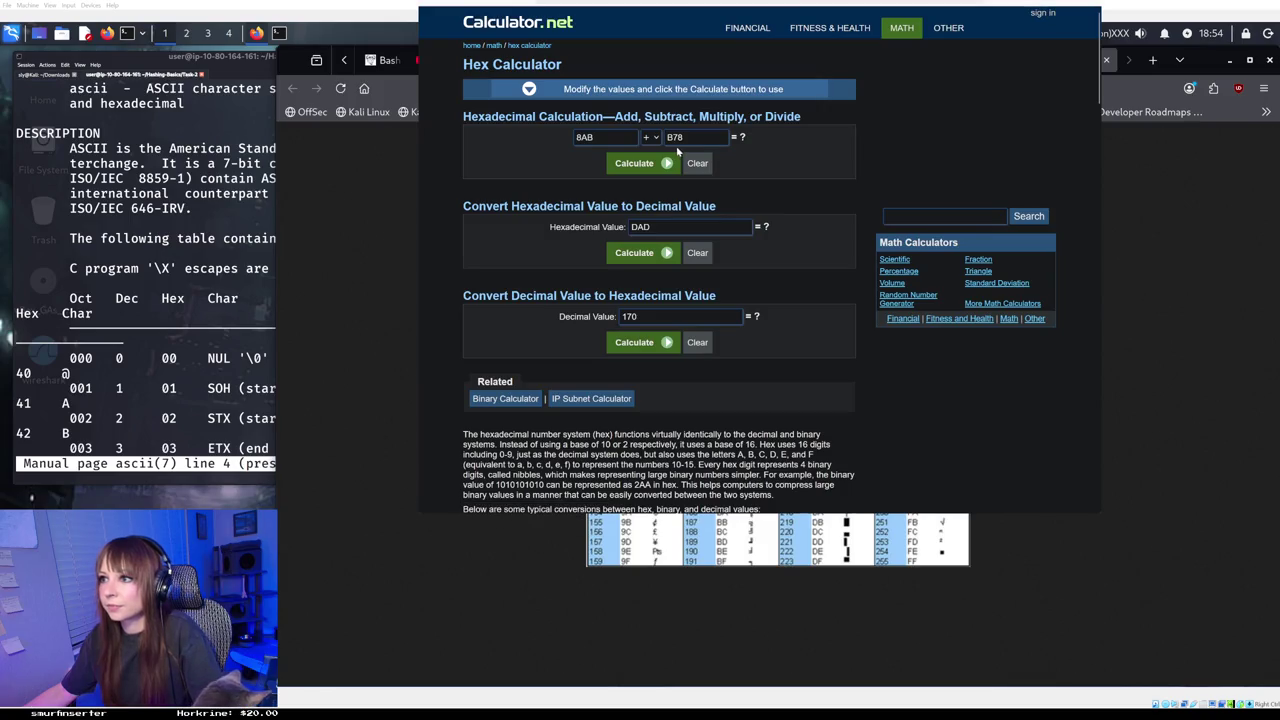
{"action": "key", "text": "alt+Left"}
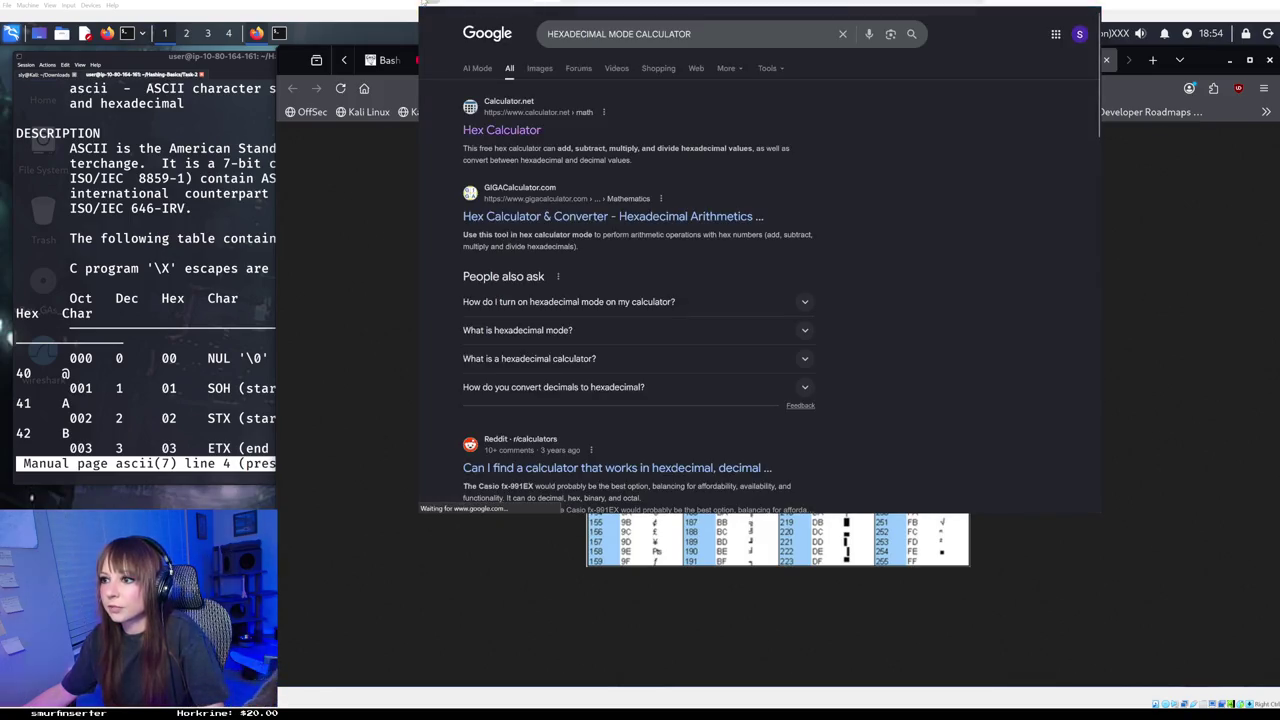
{"action": "left_click", "coordinate": [551, 226]}
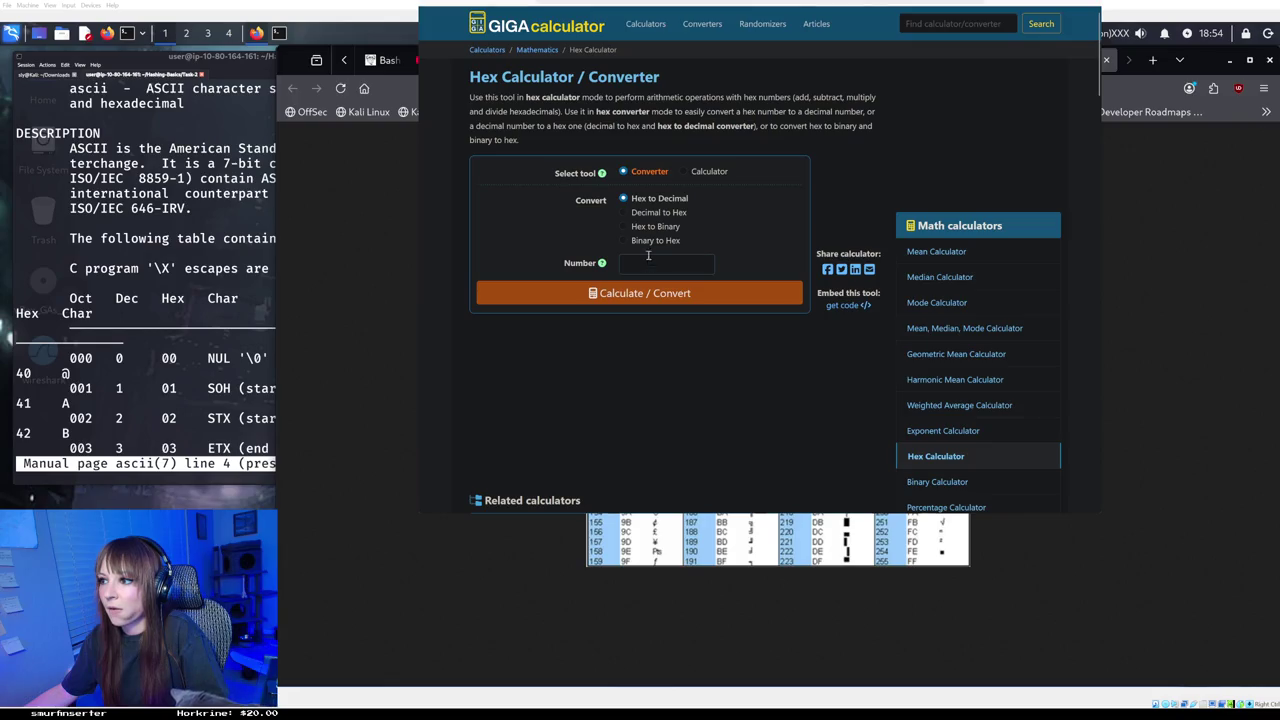
Switch to Decimal to Hex and convert the decimals 1 and 2
{"action": "left_click", "coordinate": [639, 213]}
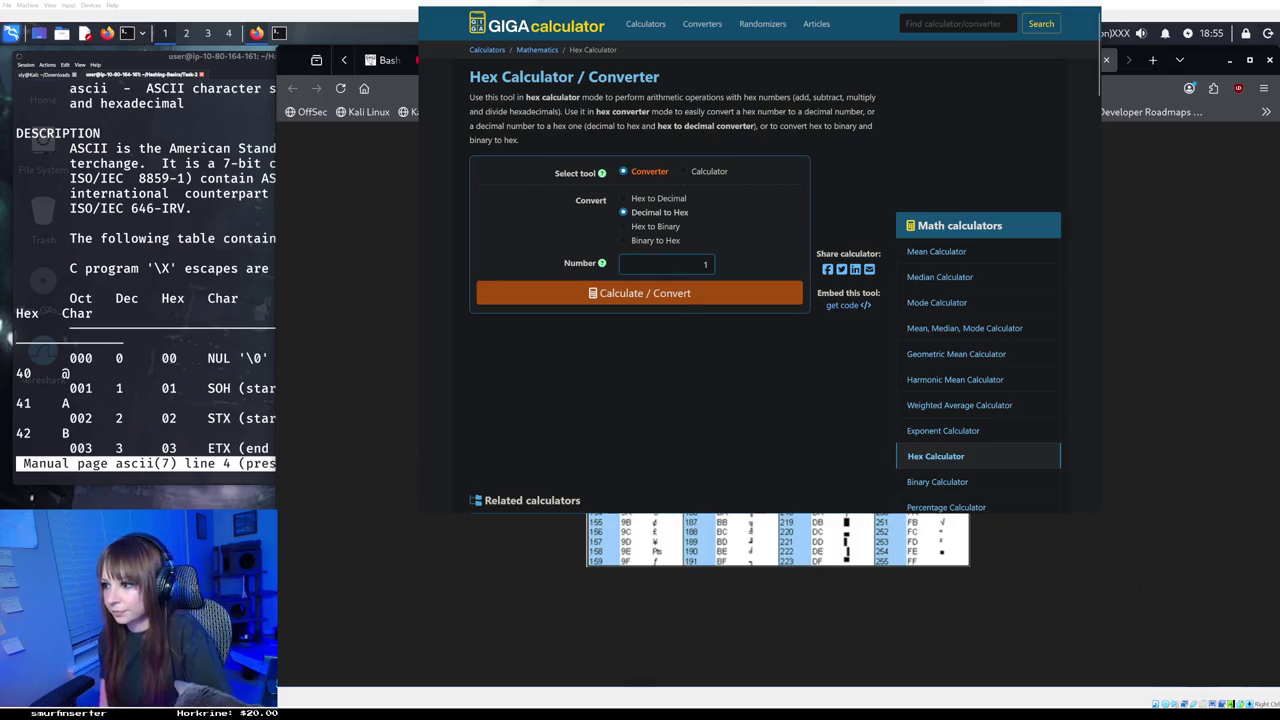
{"action": "type", "text": "1"}
{"action": "left_click", "coordinate": [695, 295]}
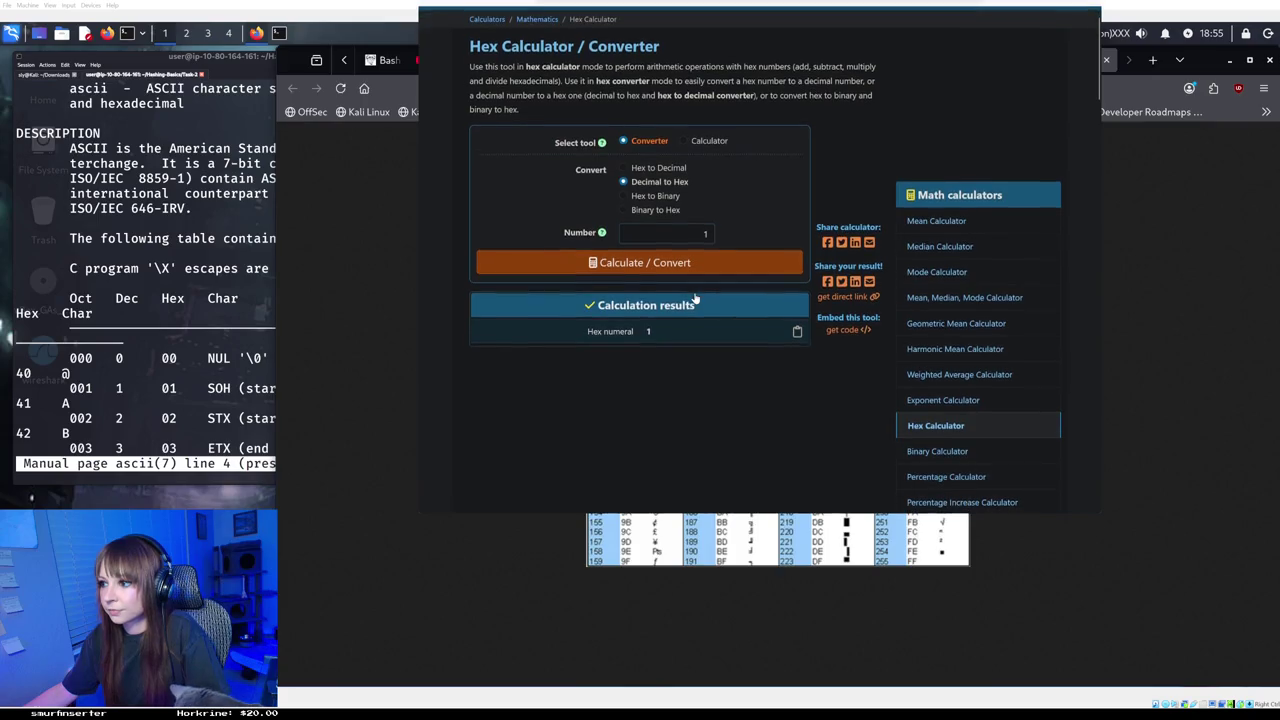
{"action": "double_click", "coordinate": [703, 234]}
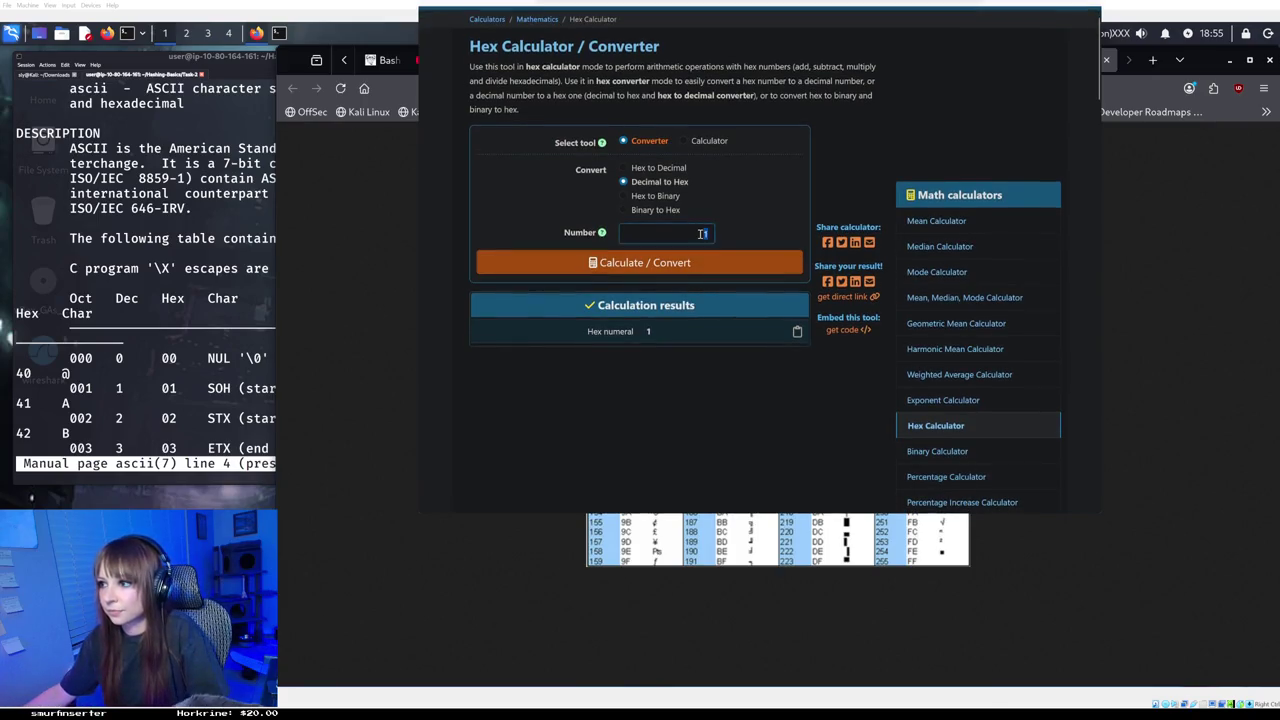
{"action": "type", "text": "2"}
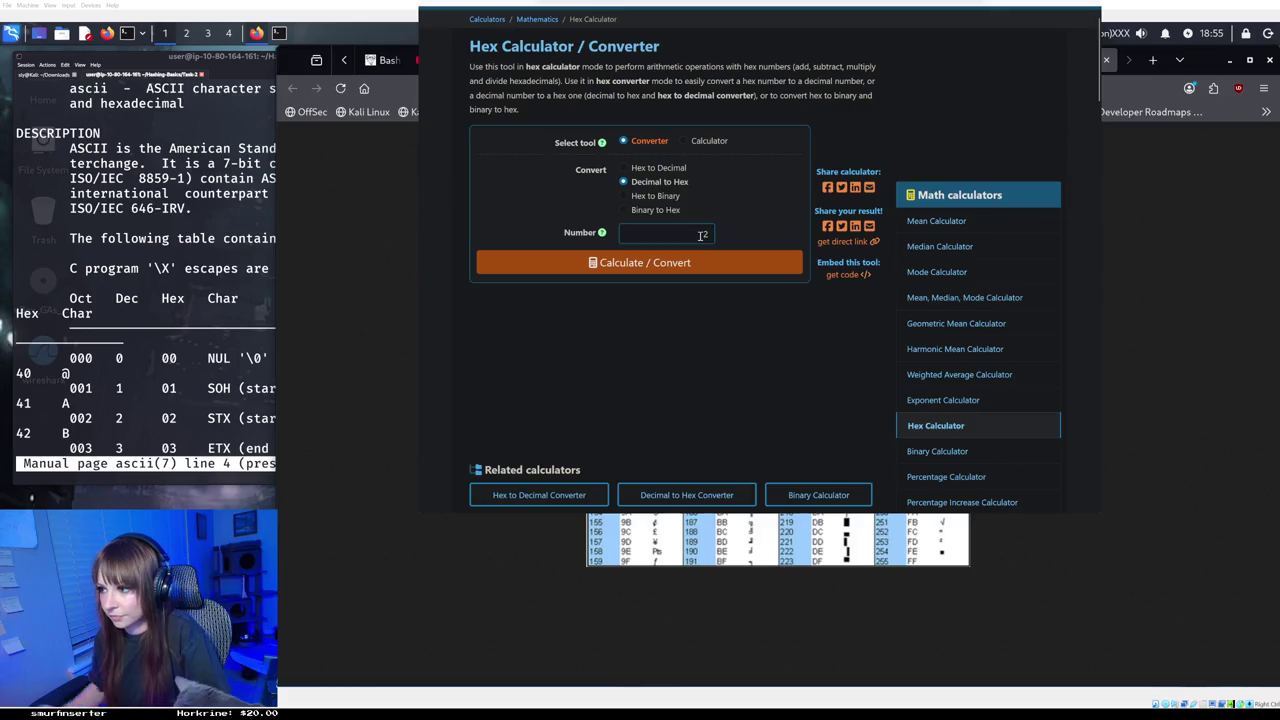
{"action": "left_click", "coordinate": [694, 261]}
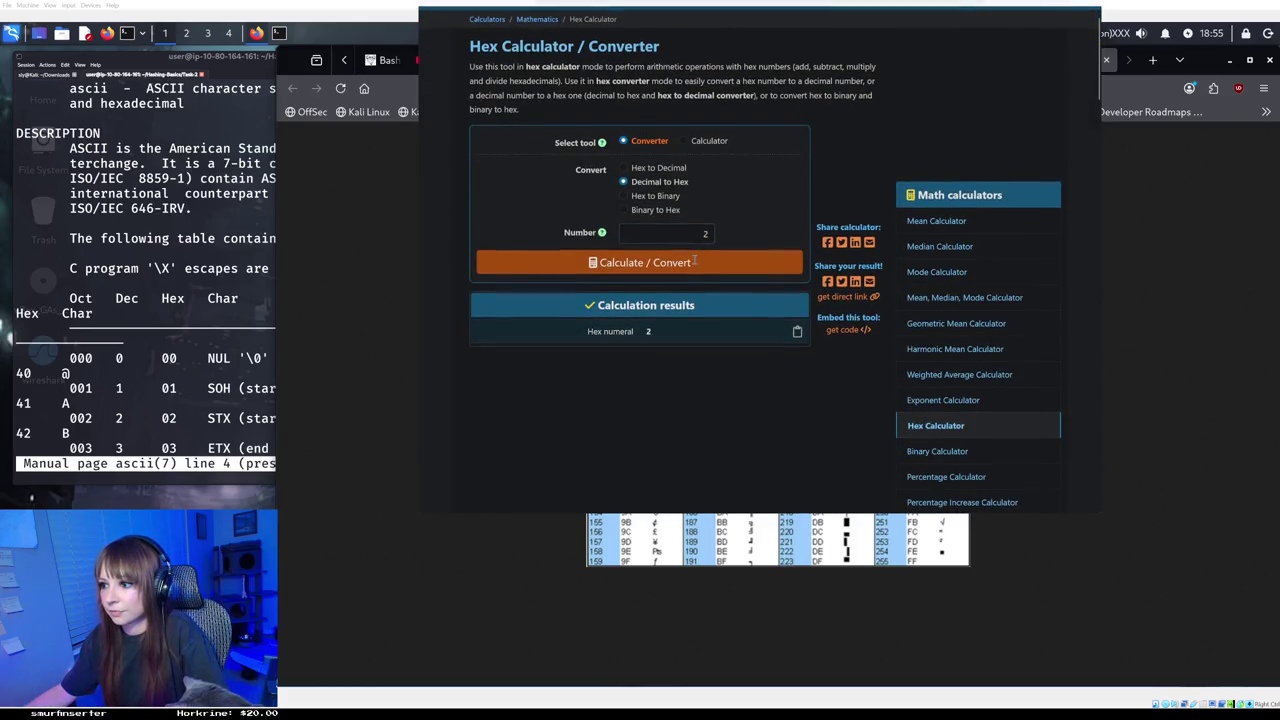
Convert decimal 16 to hex (10), then decimal 15 to hex (f)
{"action": "double_click", "coordinate": [703, 236]}
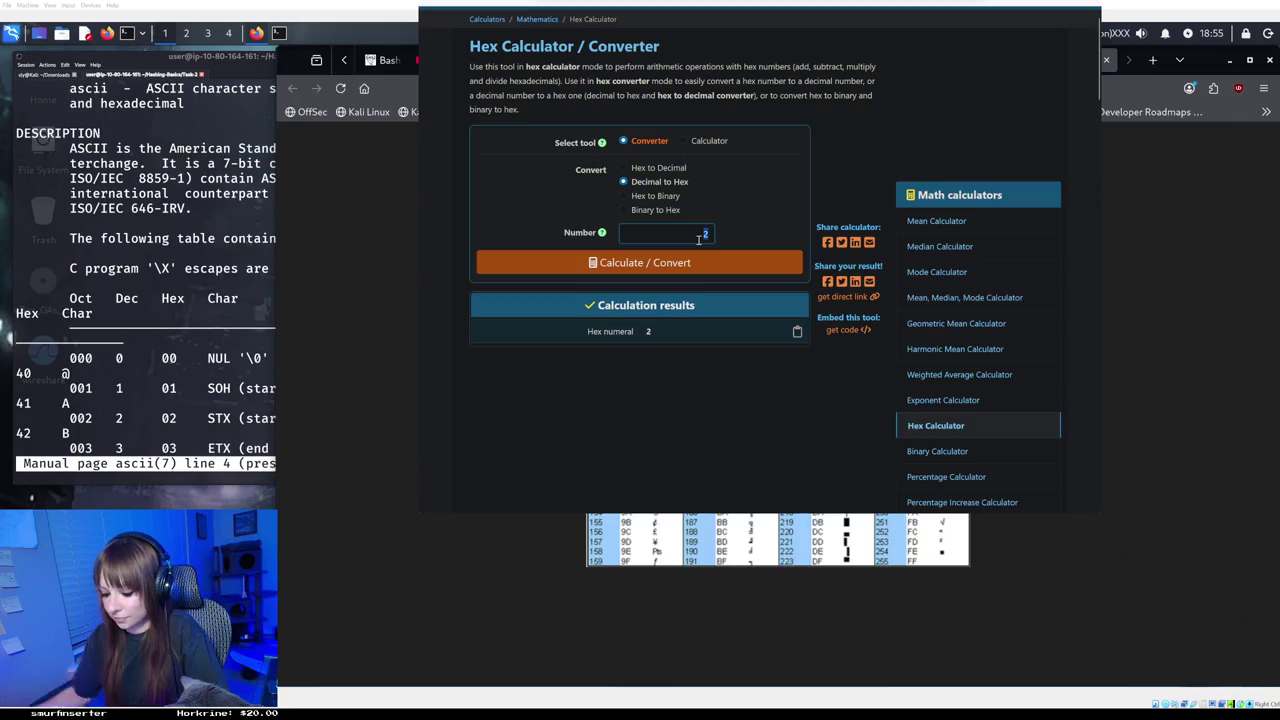
{"action": "type", "text": "1"}
{"action": "type", "text": "0"}
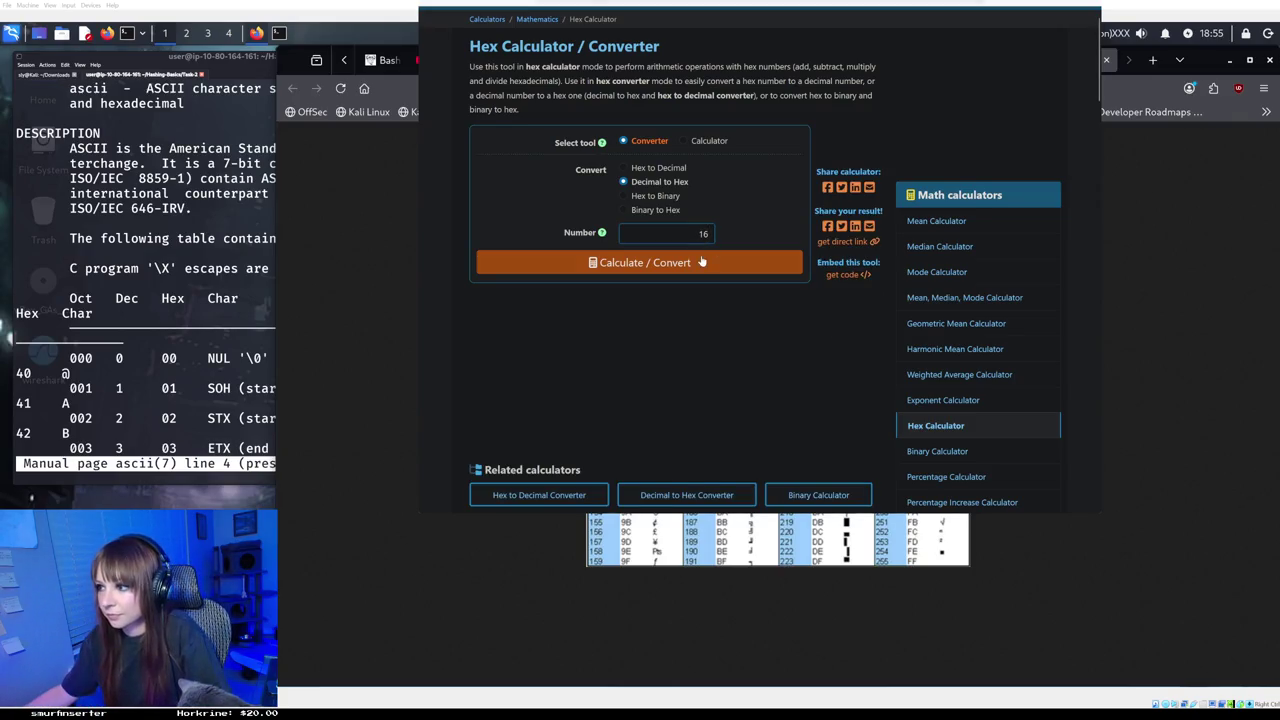
{"action": "left_click", "coordinate": [701, 262]}
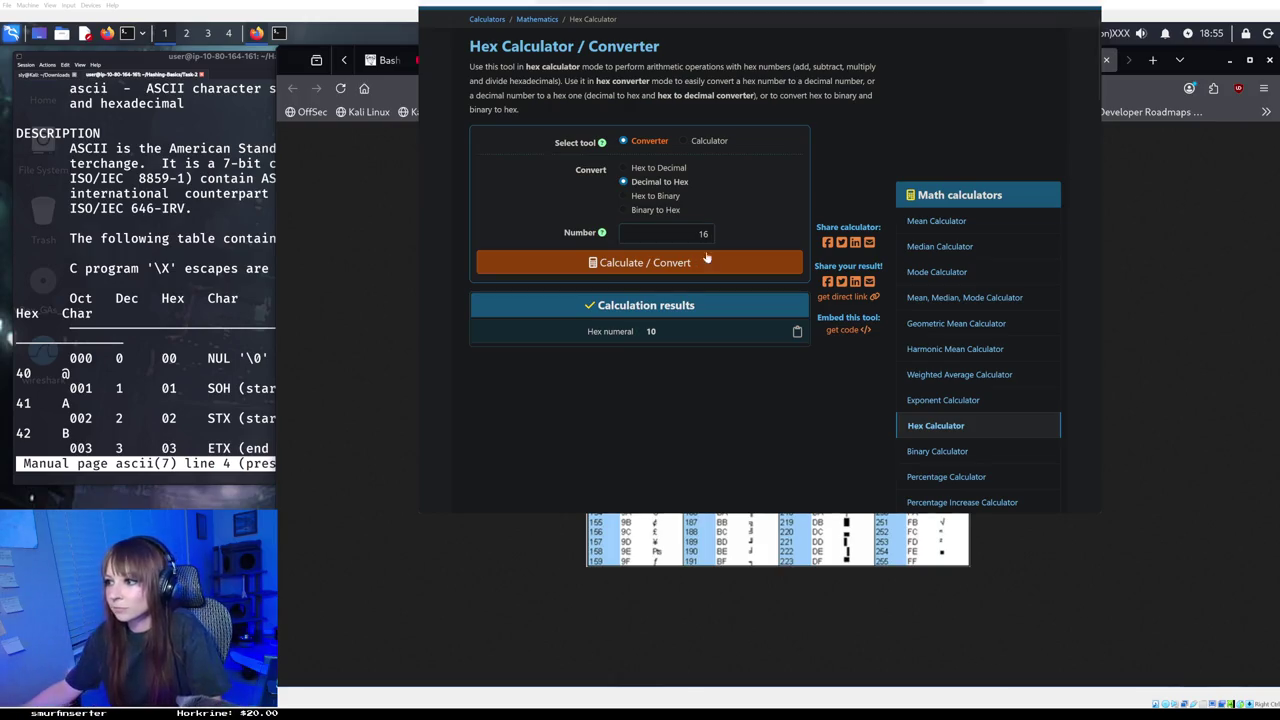
{"action": "double_click", "coordinate": [697, 236]}
{"action": "type", "text": "1"}
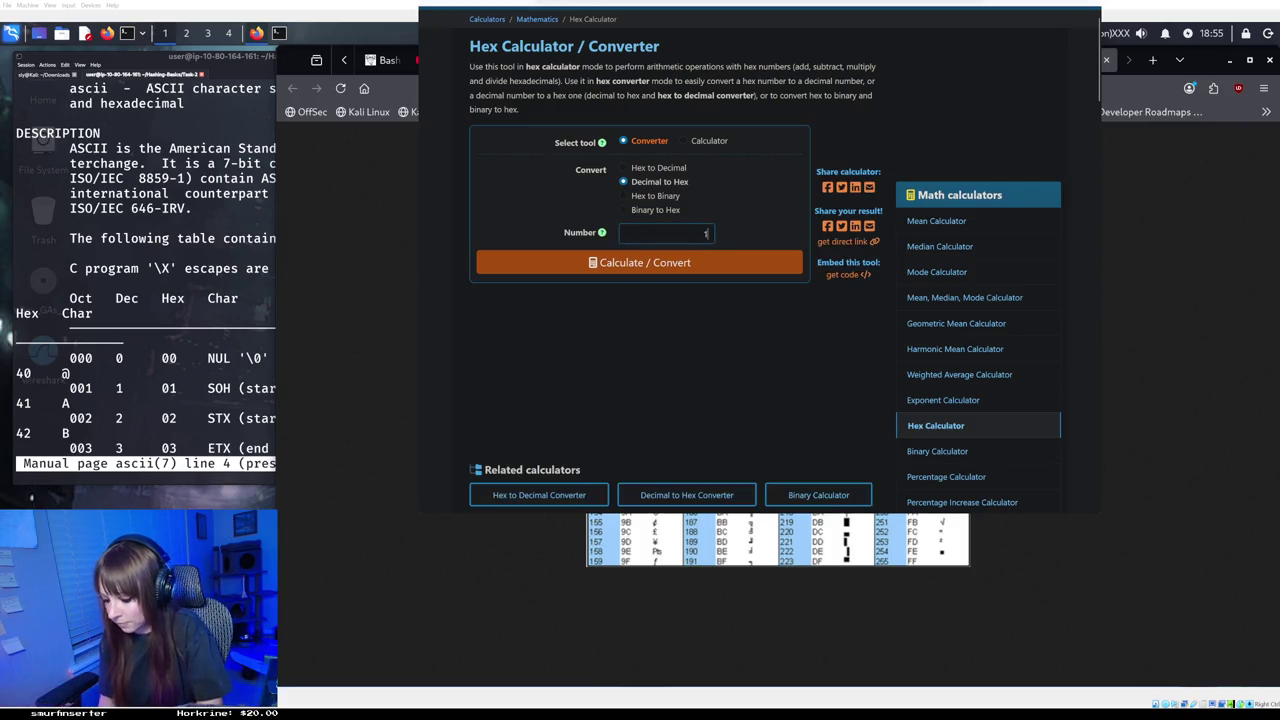
{"action": "key", "text": "Return"}
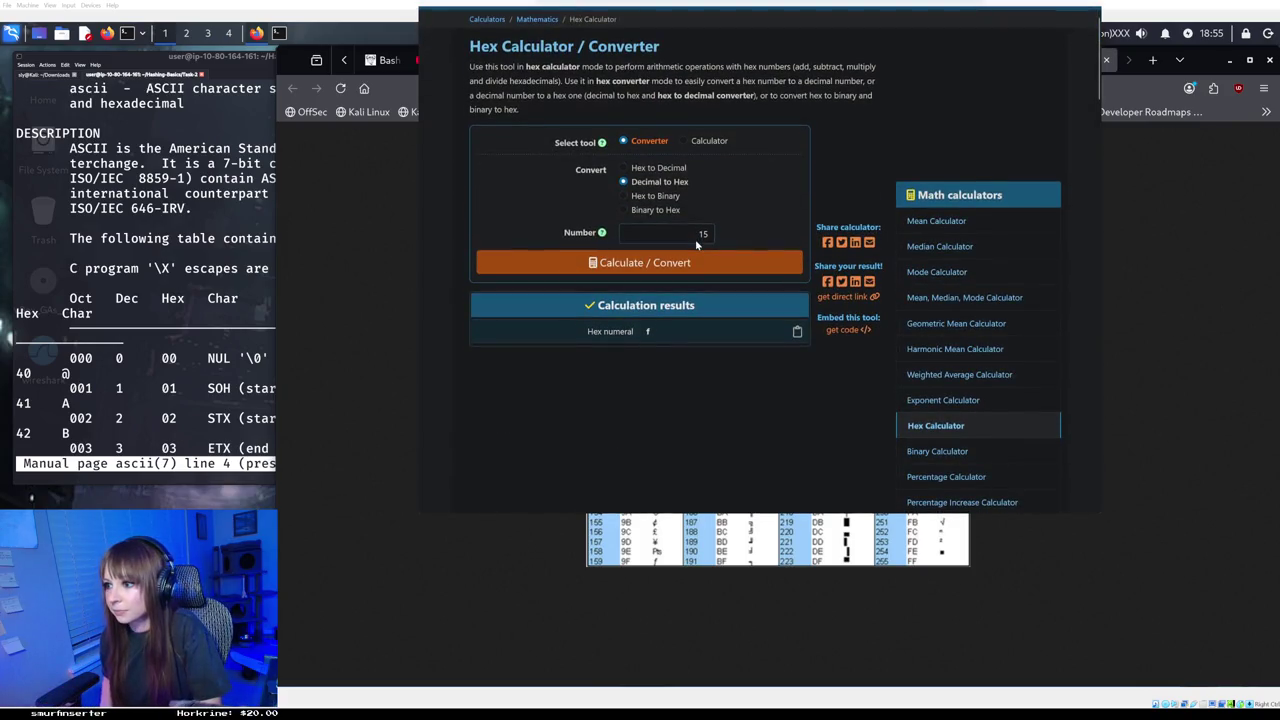